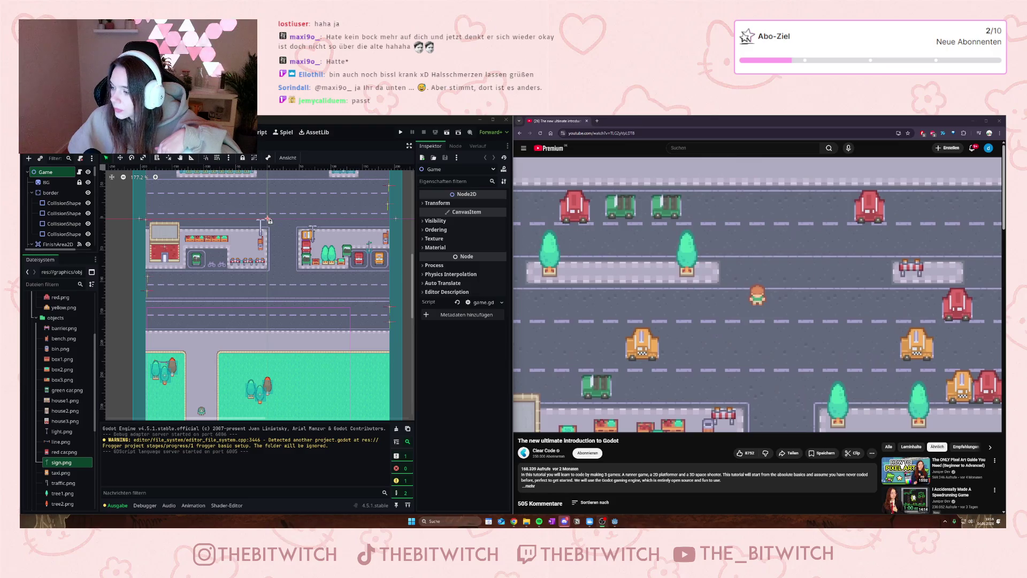
Step: Play the Godot tutorial through its car game demo to the Car Game title screen (High score: 6)
mouse_move(611, 341)
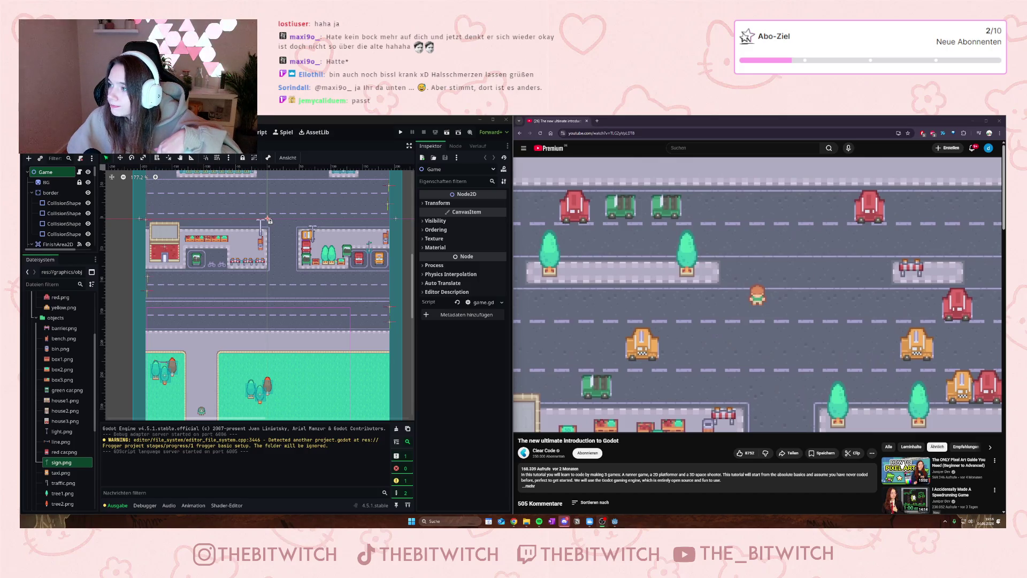
click(659, 336)
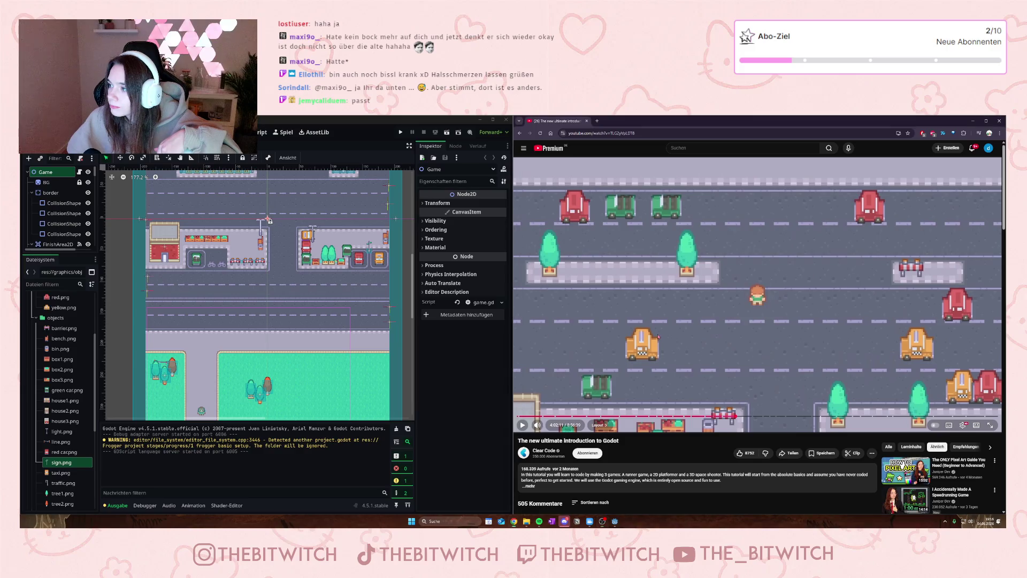
click(661, 340)
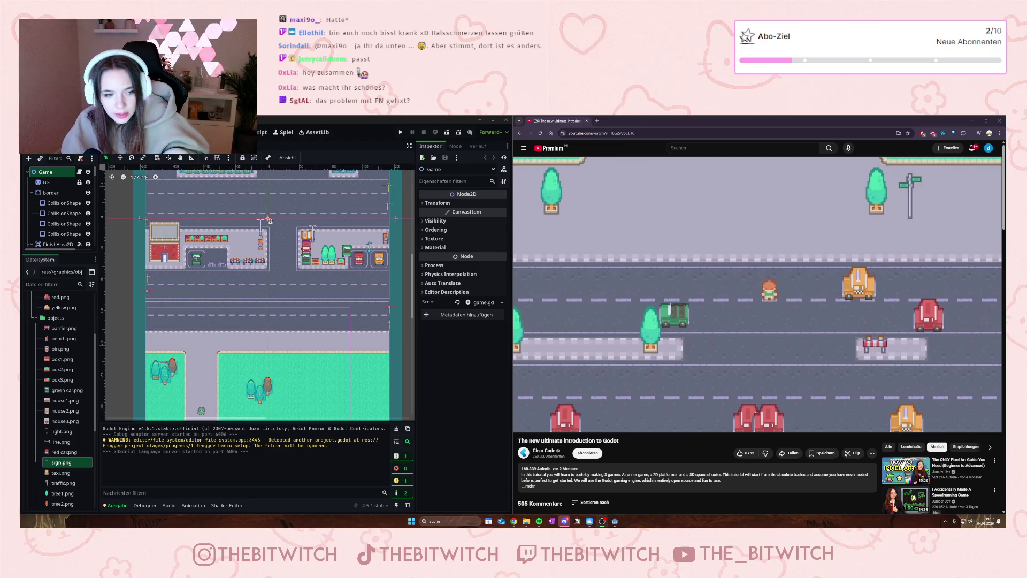
mouse_move(703, 424)
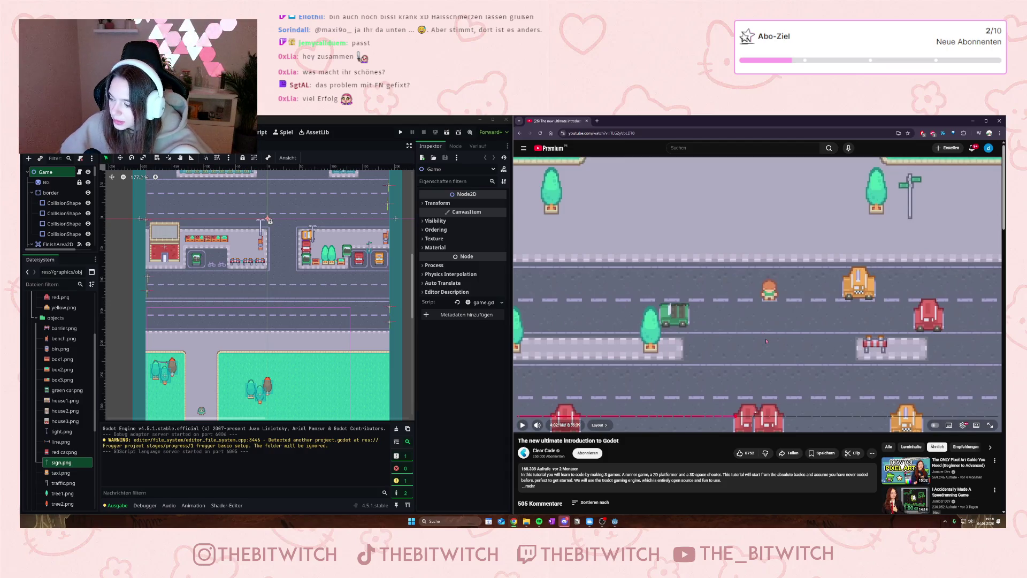
click(697, 309)
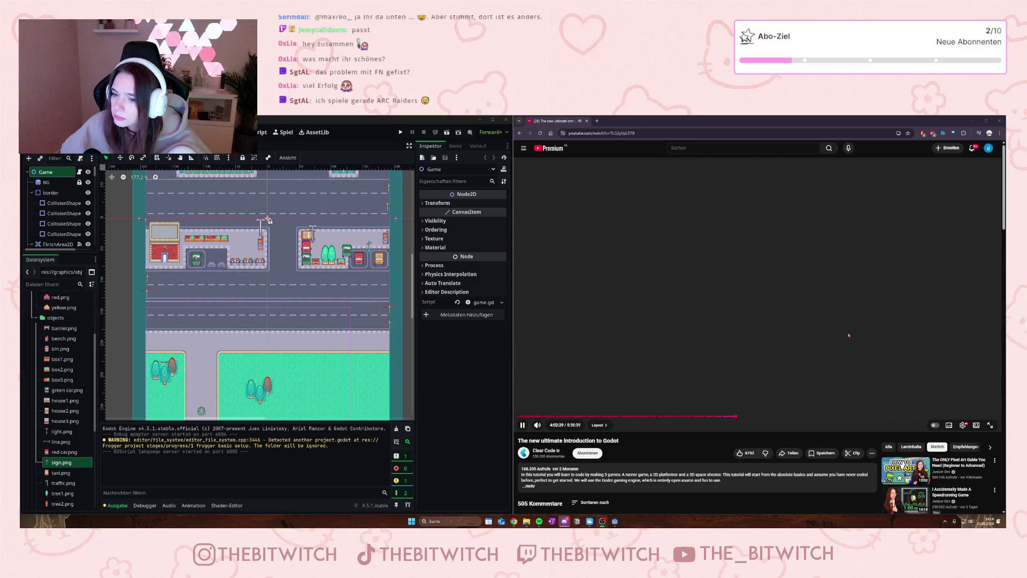
Step: Pause the tutorial on the 'Creating layouts' title card around 4:02:30
click(851, 336)
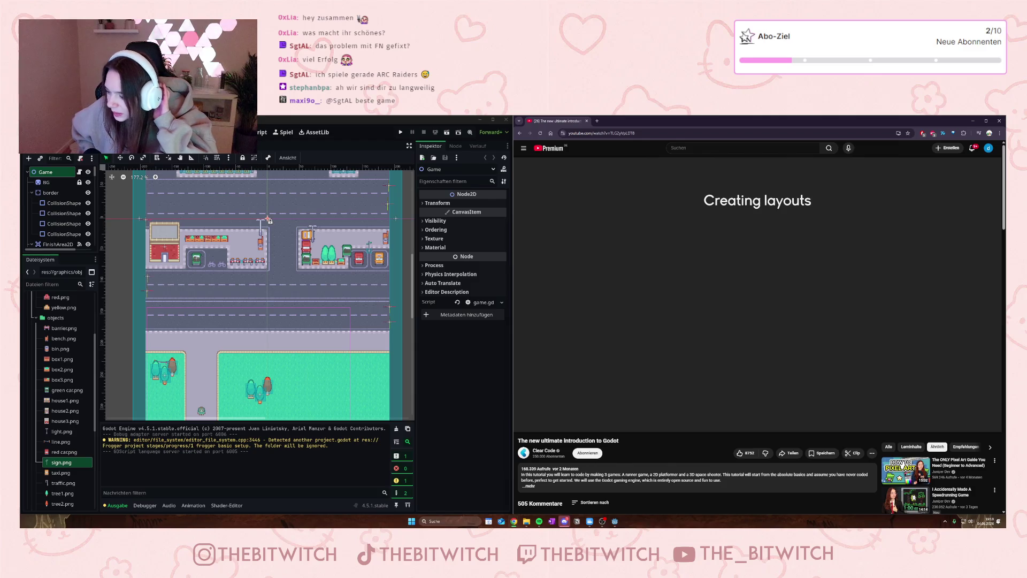
Step: Turn up the tutorial's volume with the volume slider
mouse_move(832, 320)
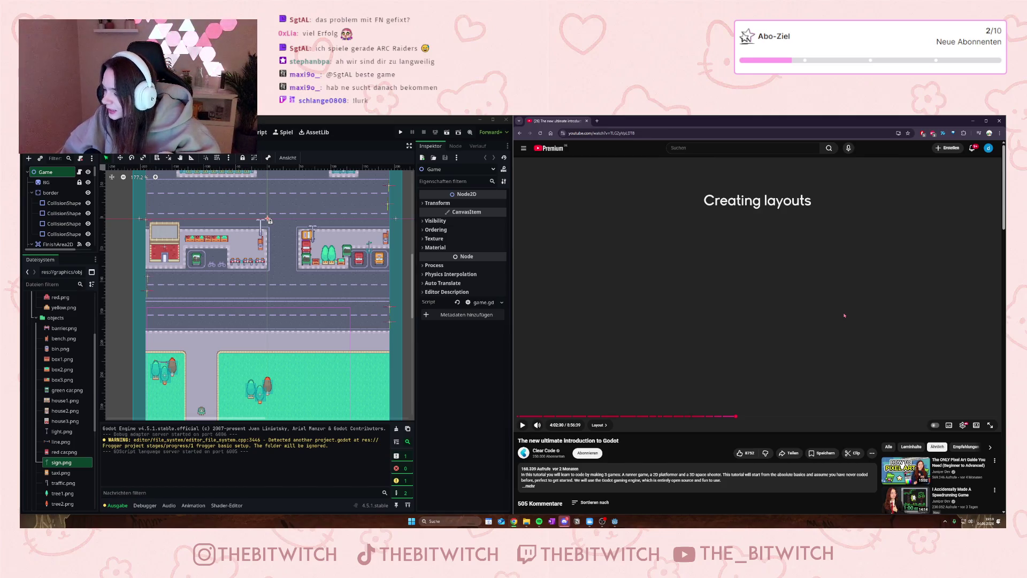
mouse_move(842, 284)
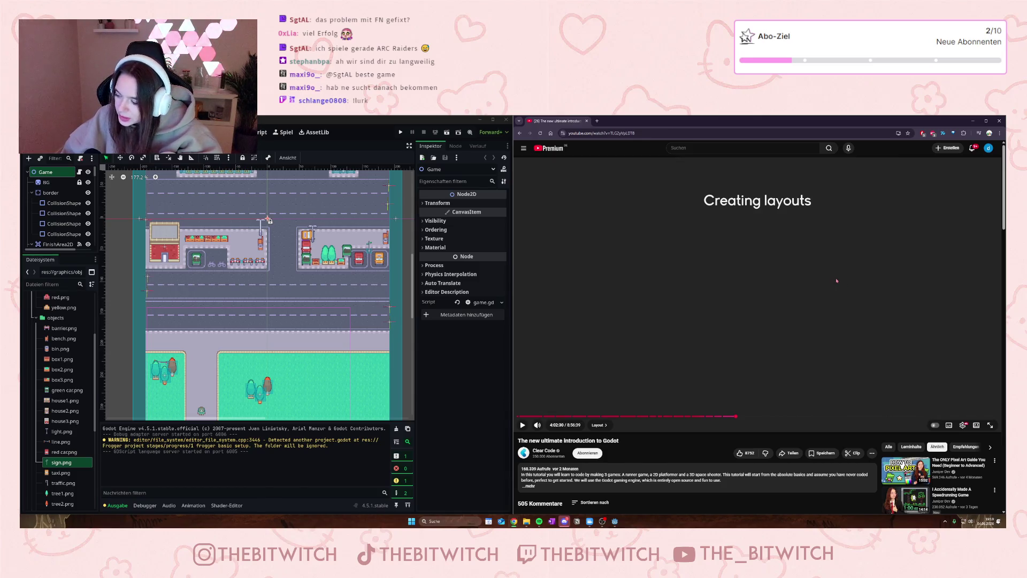
mouse_move(540, 426)
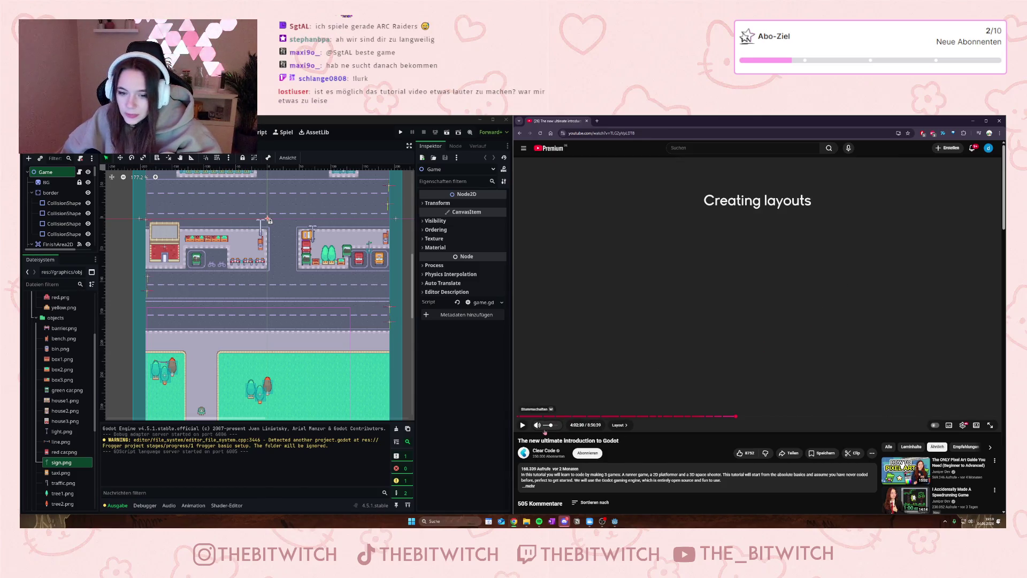
drag(550, 429, 557, 430)
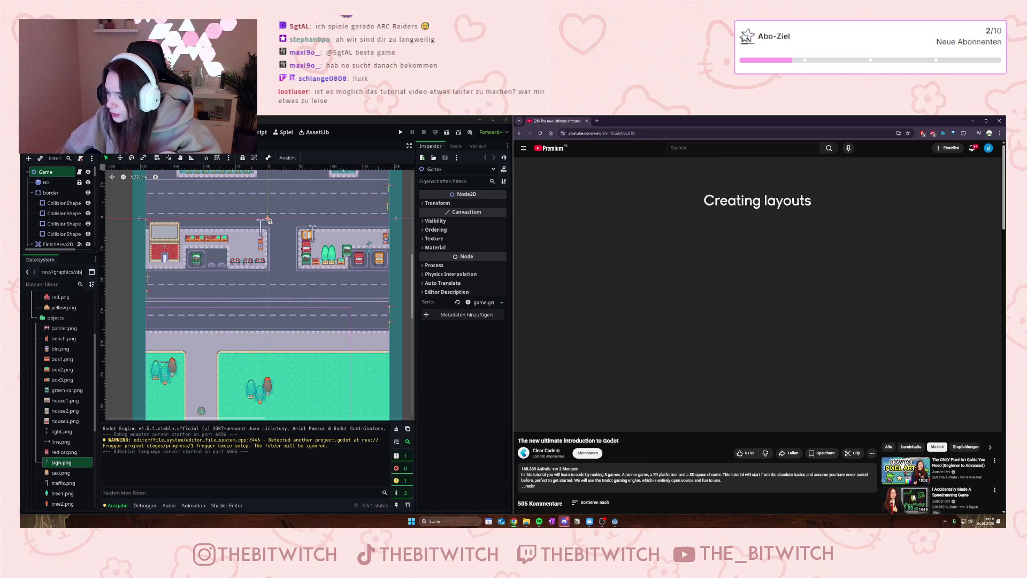
Step: Play on to the yellow car Sprite2D demo with position x set to 100
click(664, 394)
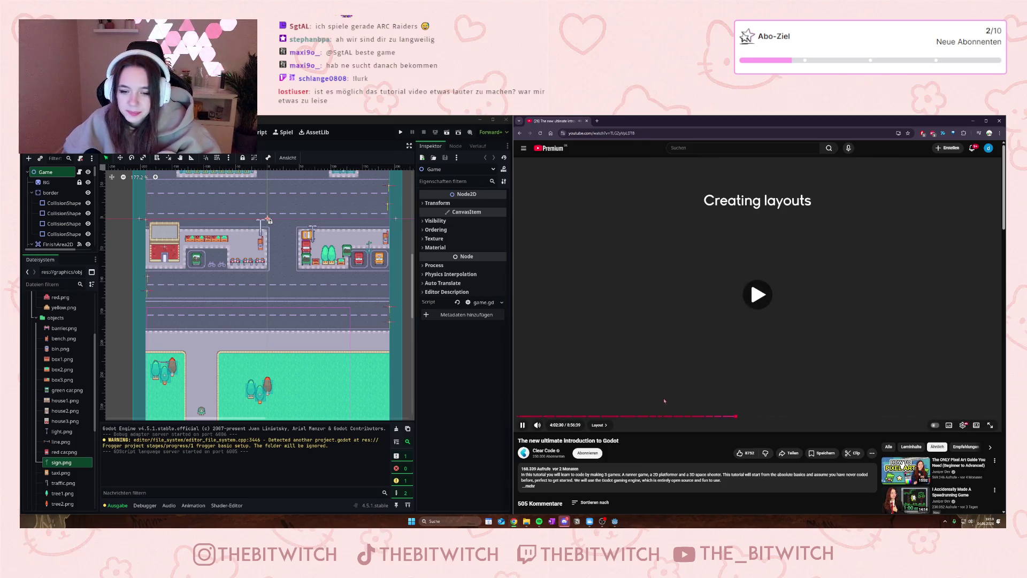
mouse_move(558, 427)
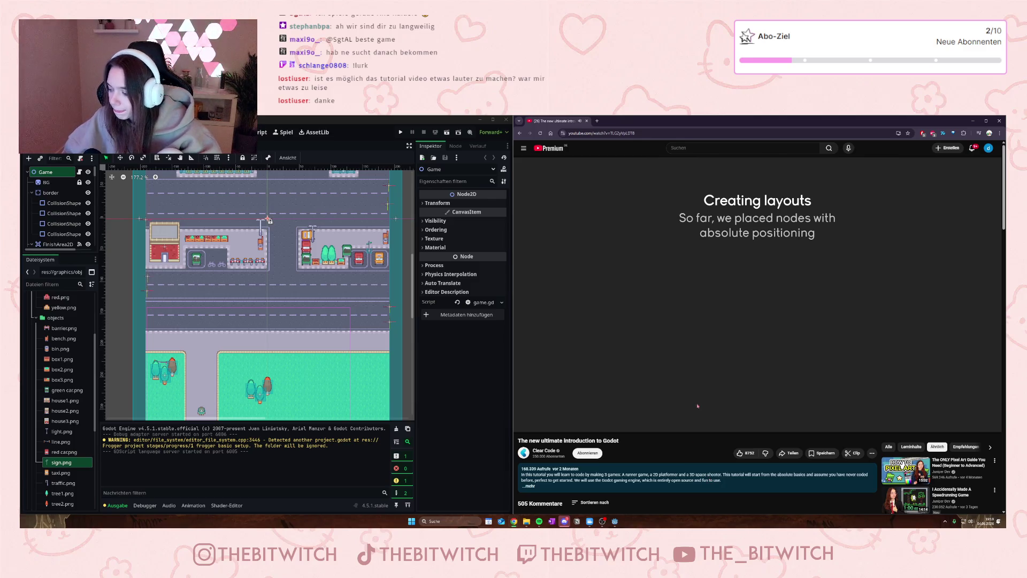
click(697, 353)
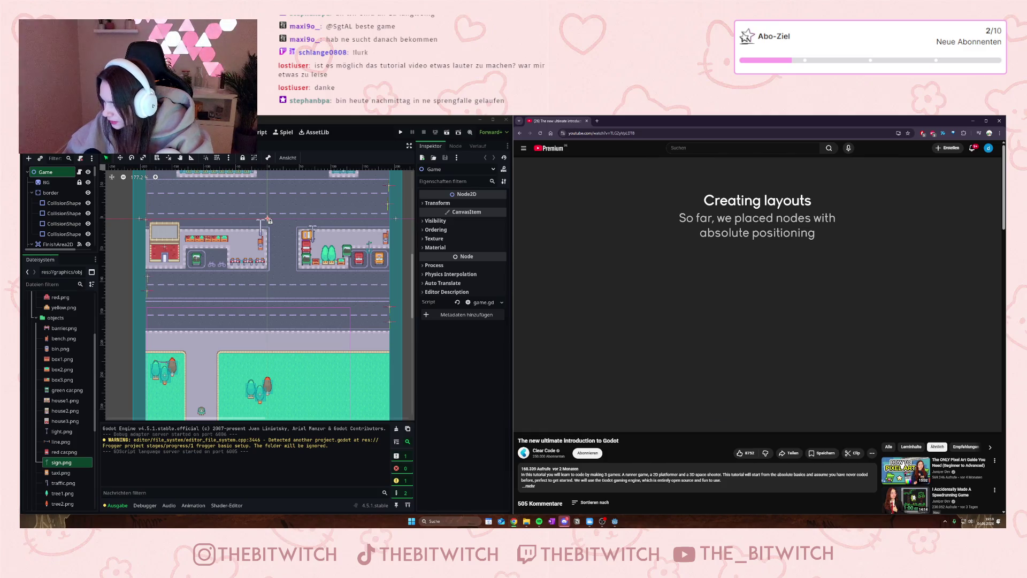
click(701, 341)
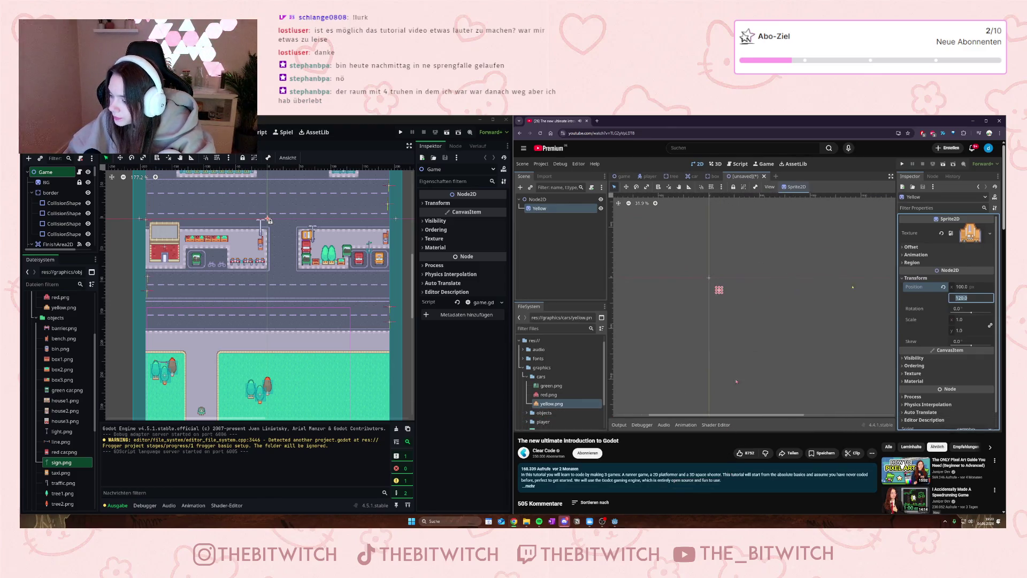
Step: Pause briefly on the editor demo, then resume to the slide on relative versus absolute positions
click(781, 338)
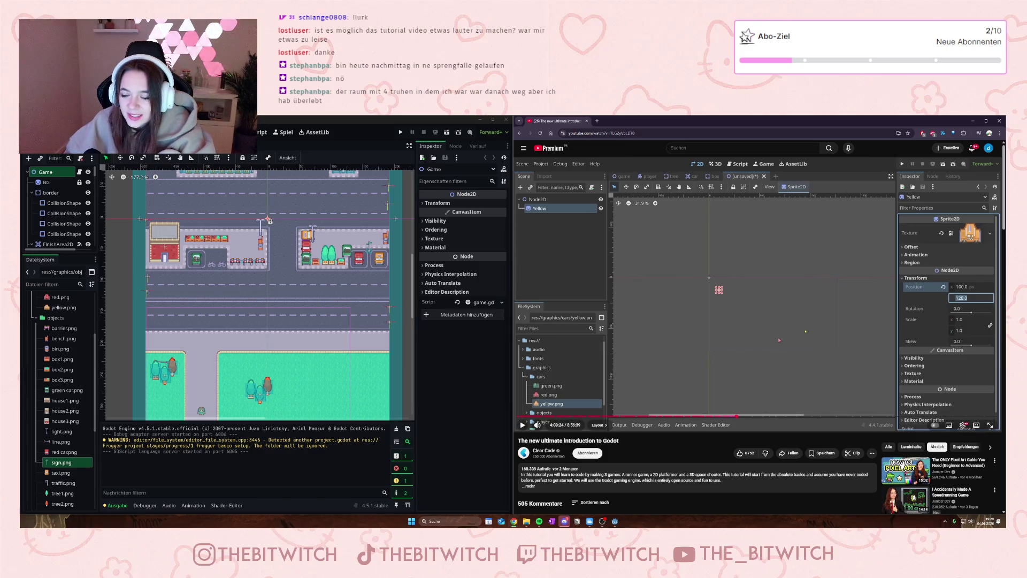
click(779, 340)
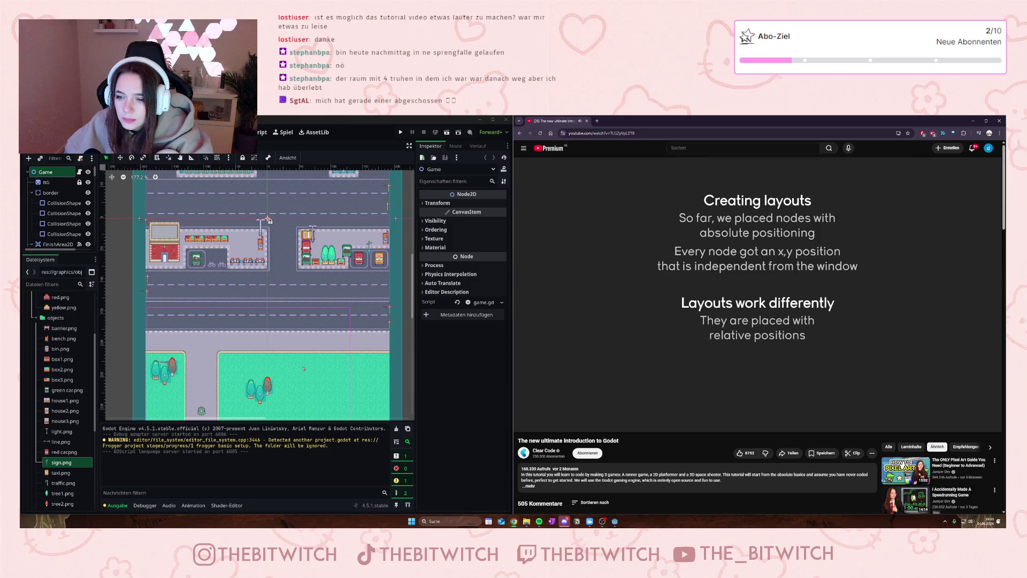
Step: Pan the 2D map view and select the Player node to show its properties
scroll(314, 304, up, 2)
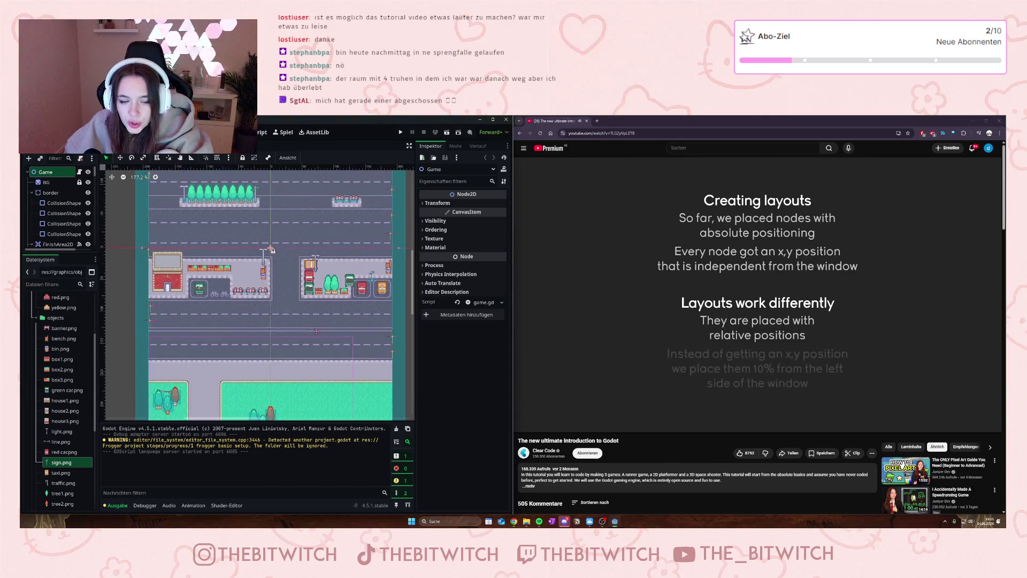
drag(317, 330, 305, 303)
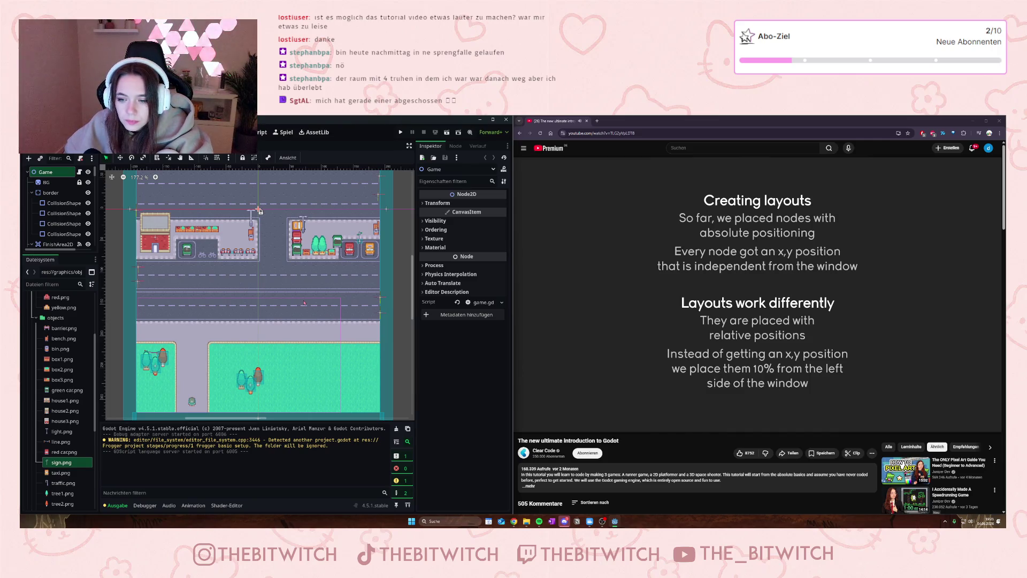
click(193, 401)
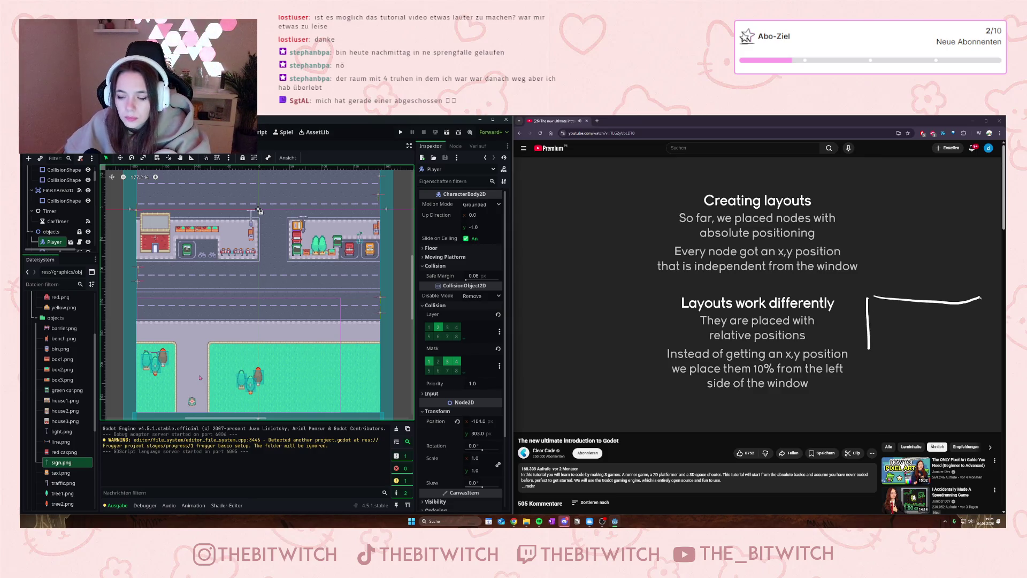
Step: Skip the tutorial ahead to its new User Interface scene with a Control root
mouse_move(741, 384)
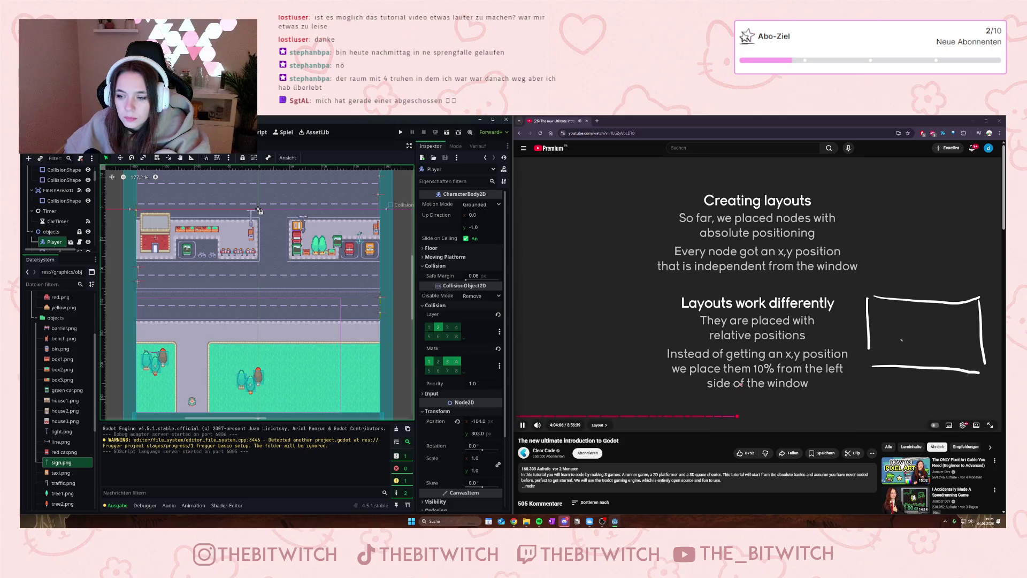
click(756, 295)
click(757, 295)
key(Right)
key(Right)
key(Right)
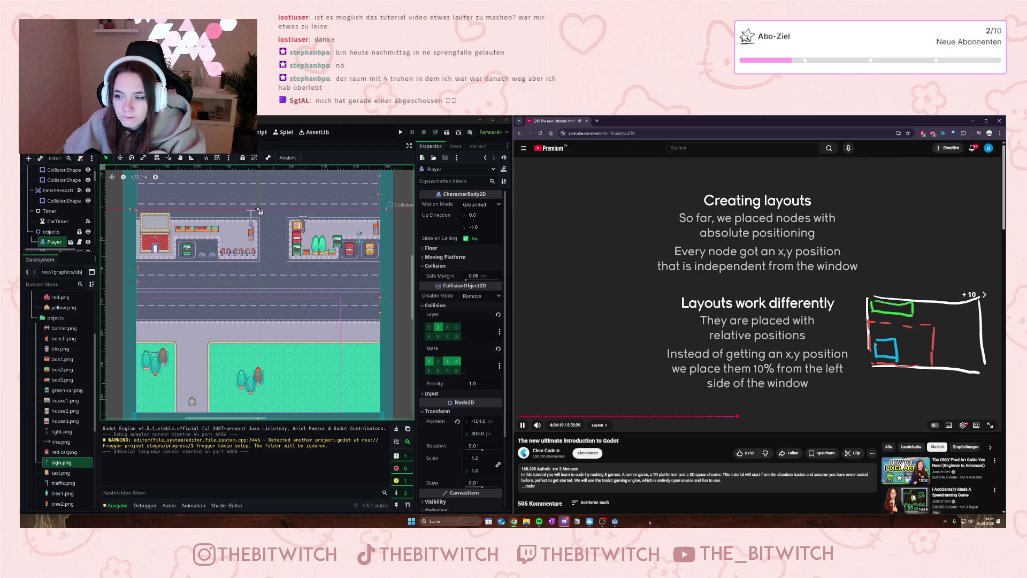
key(Right)
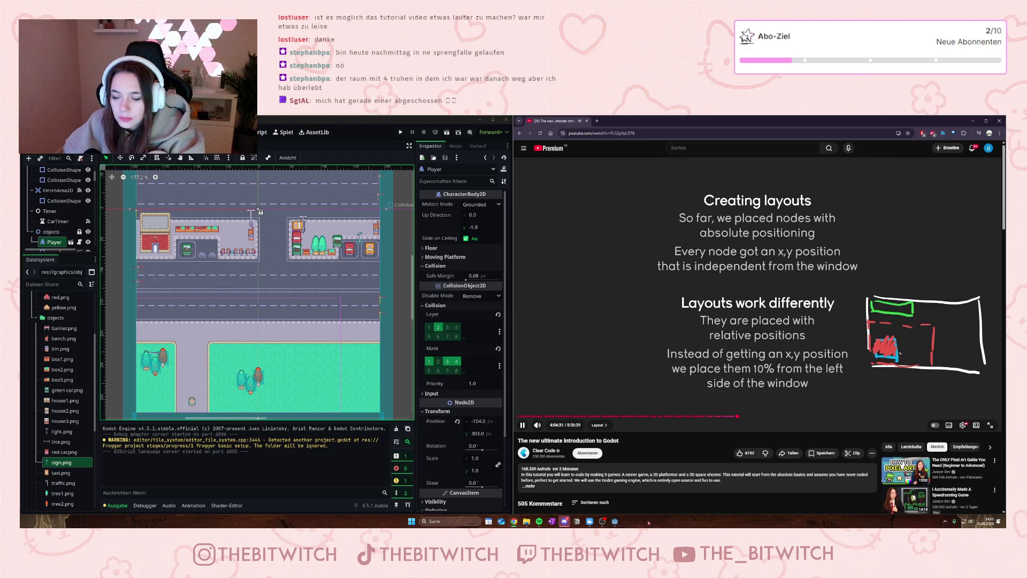
key(Right)
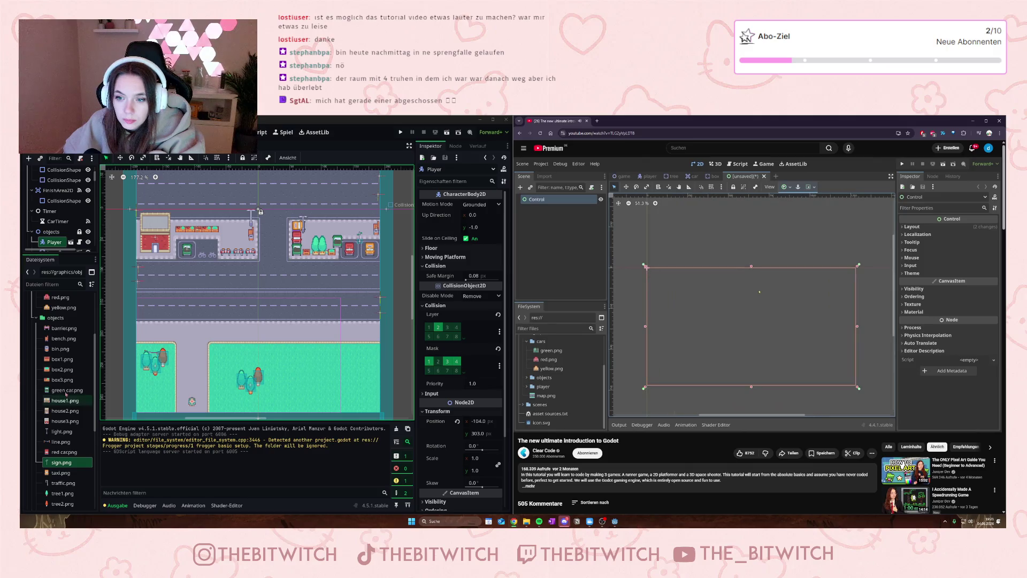
Step: Create a new User Interface (Benutzeroberfläche) scene with a Control root node
key(ctrl+n)
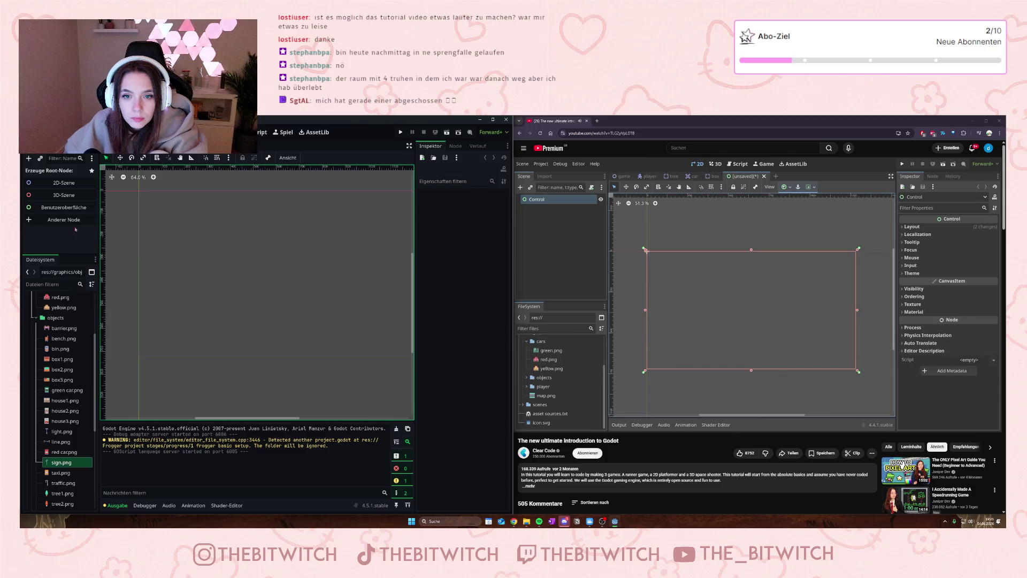
click(52, 207)
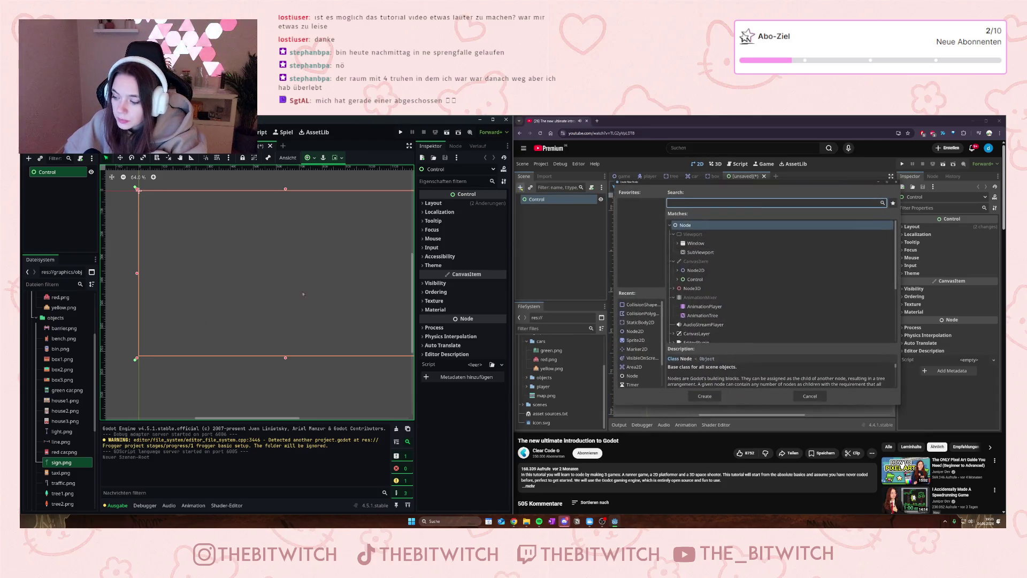
Step: Follow the tutorial to the Label node, then open and dismiss the Control node's context menu
click(629, 305)
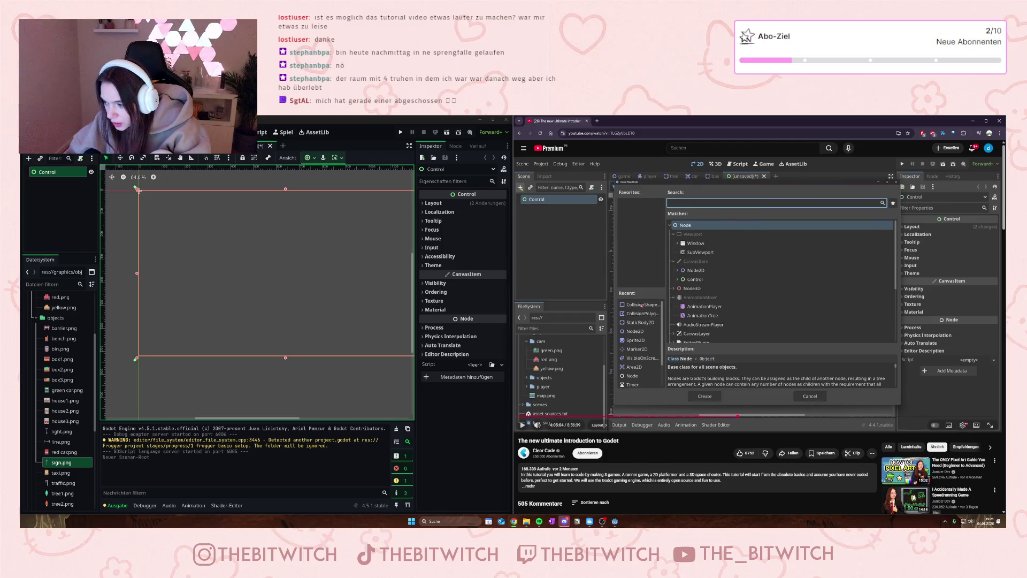
click(728, 271)
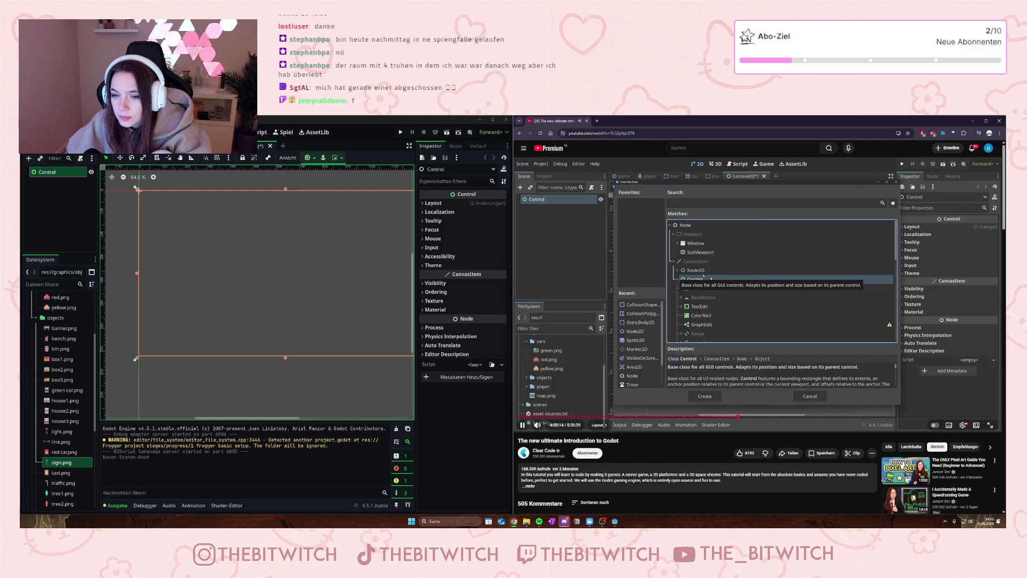
right_click(49, 173)
click(110, 224)
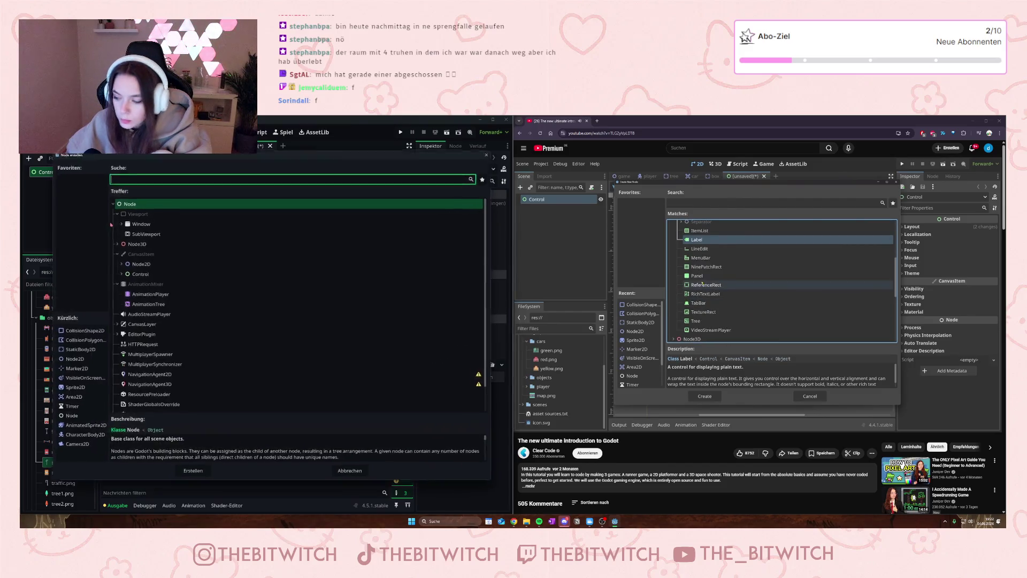
Step: Add a ColorRect from the Control branch of Create New Node under the Control root
key(ctrl+a)
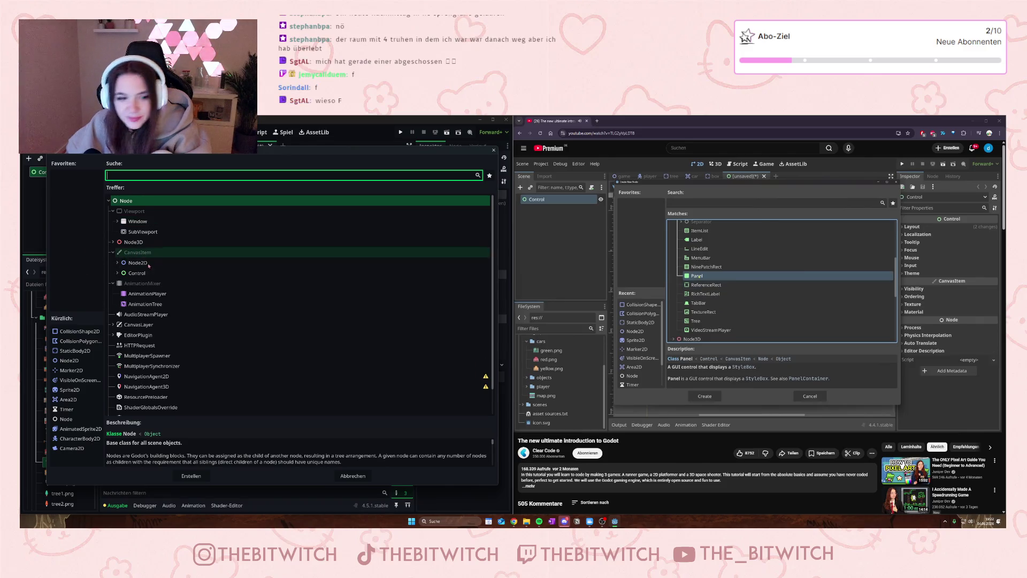
click(117, 273)
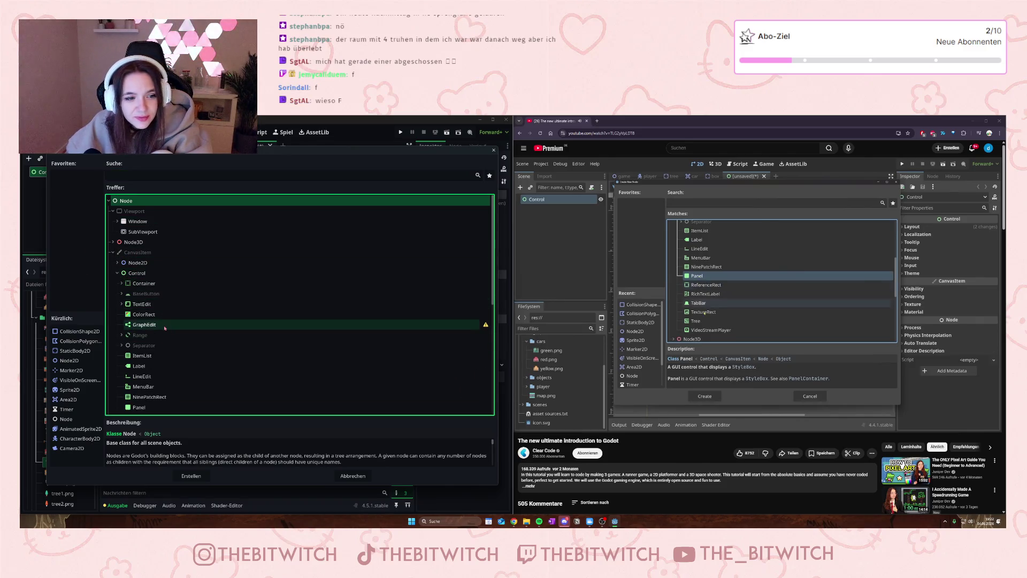
click(663, 330)
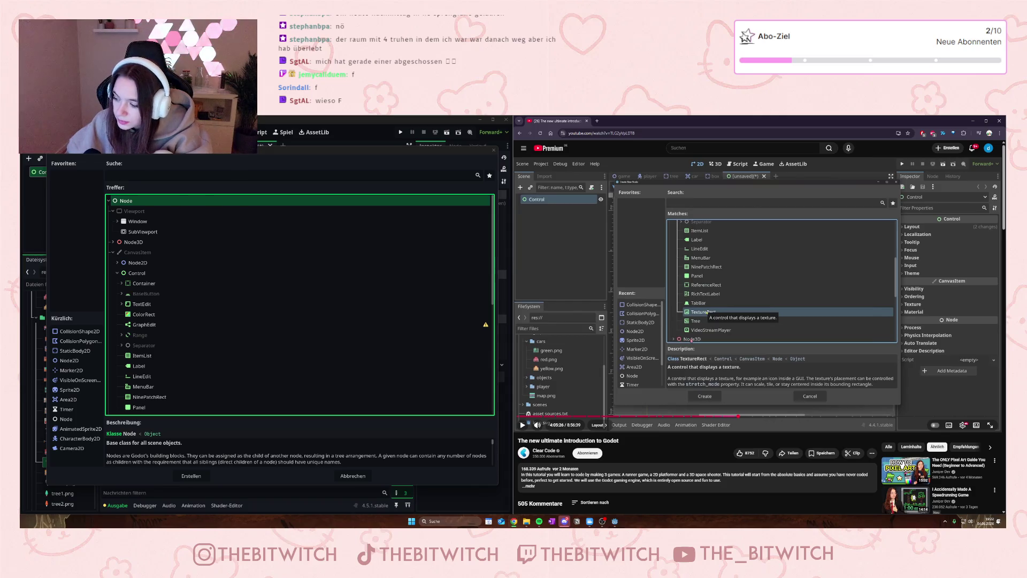
click(692, 340)
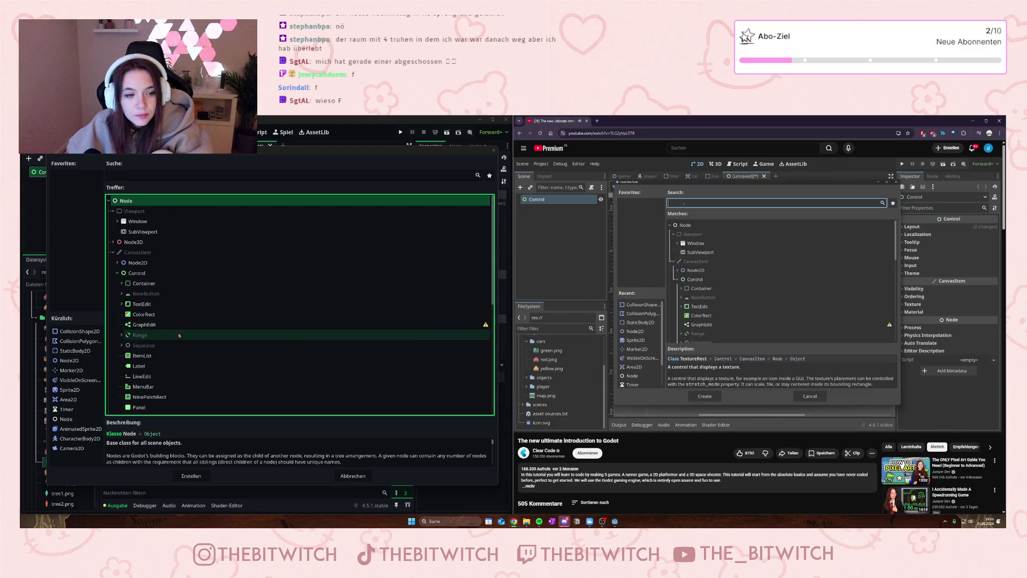
scroll(180, 336, down, 3)
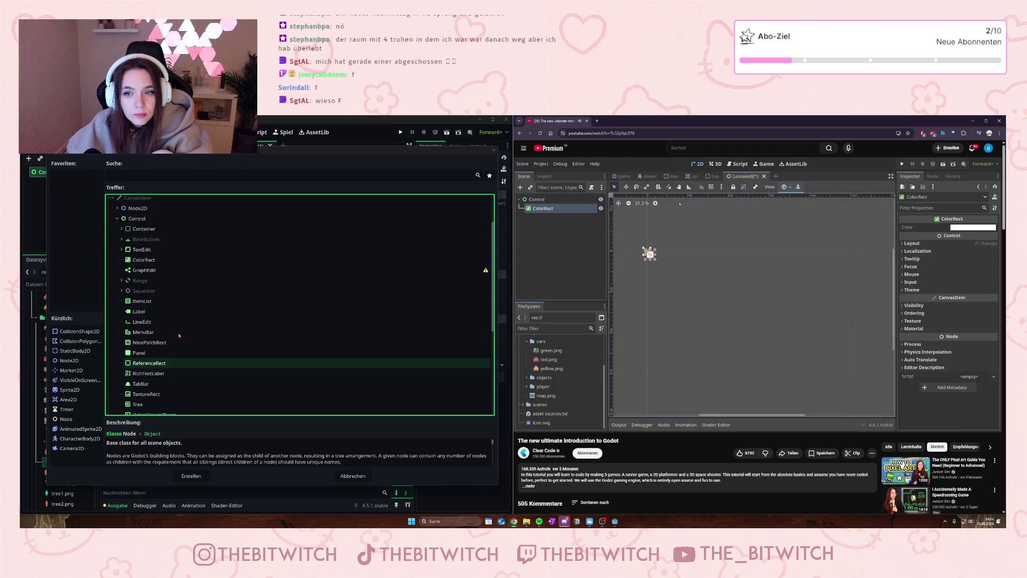
click(146, 262)
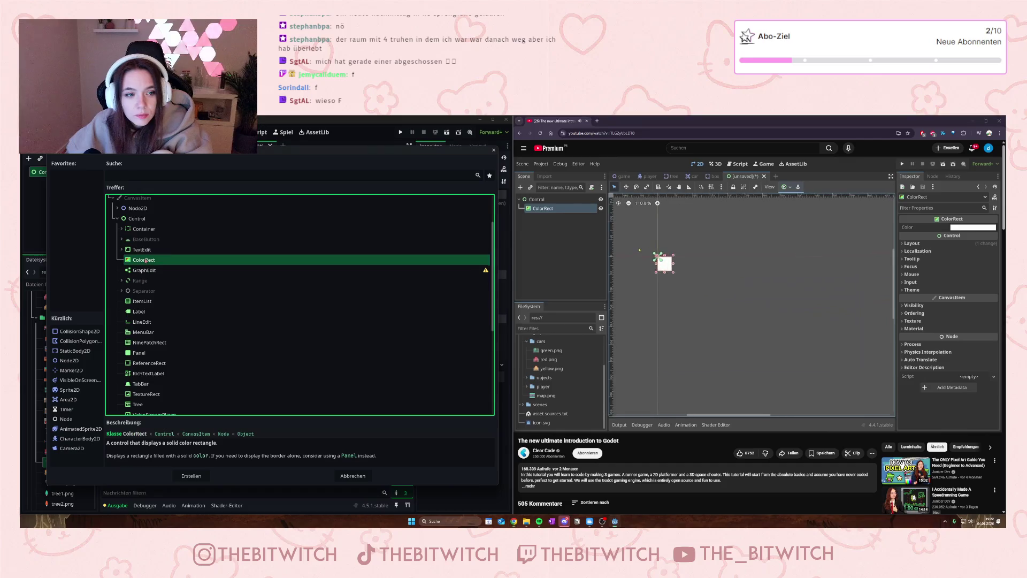
double_click(145, 261)
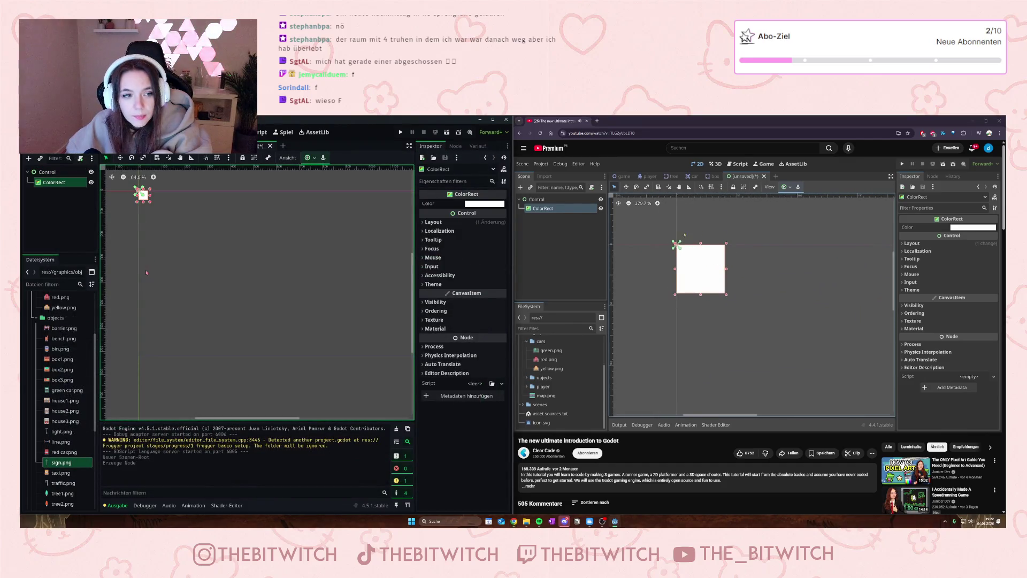
scroll(133, 188, up, 10)
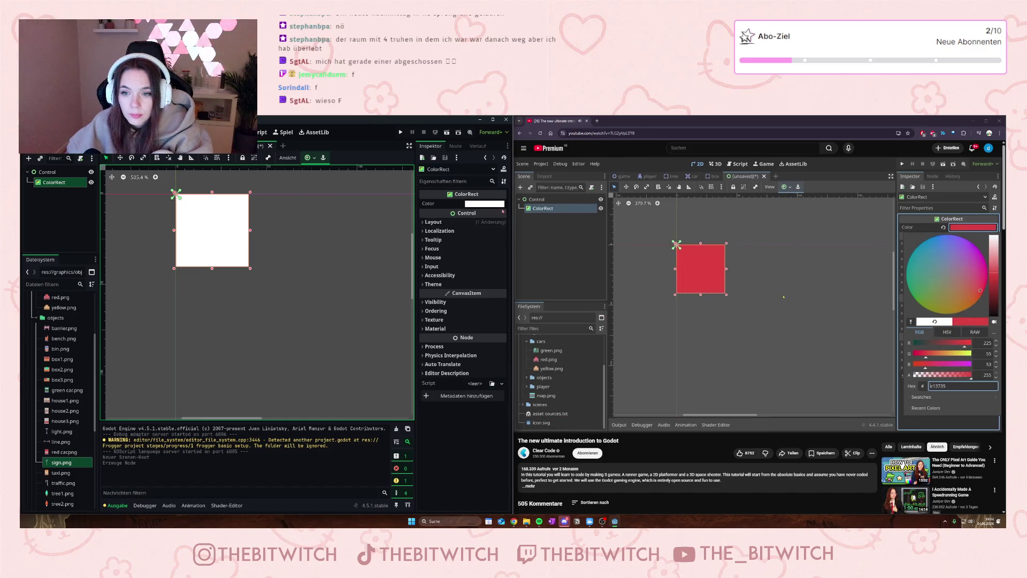
scroll(202, 196, up, 9)
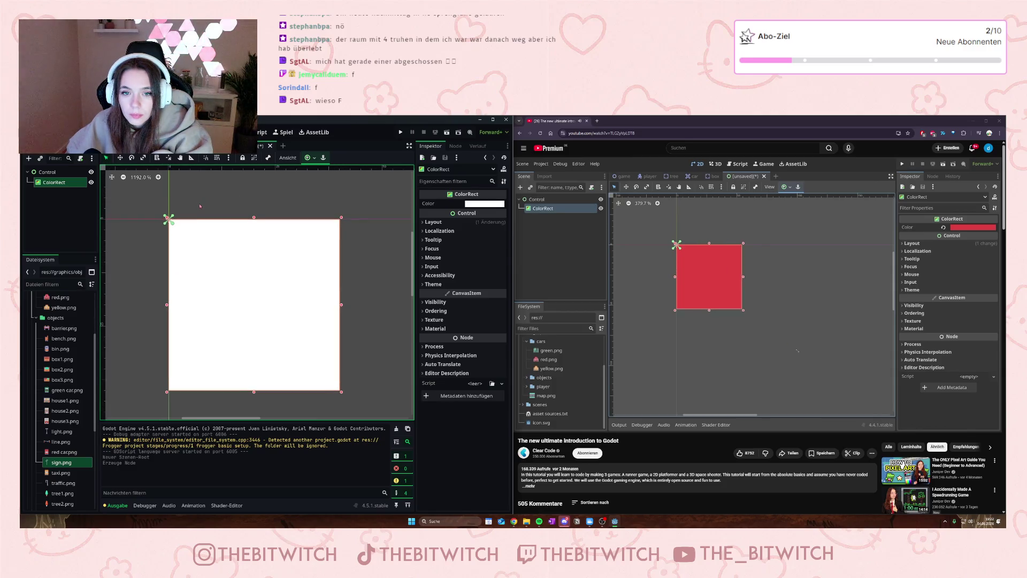
scroll(278, 277, down, 1)
scroll(278, 276, down, 3)
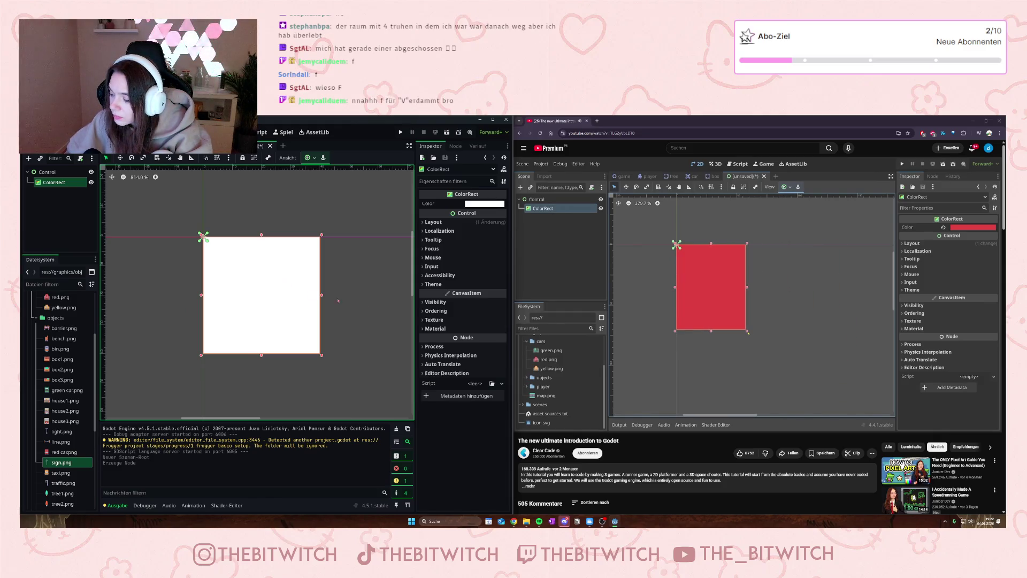
click(800, 345)
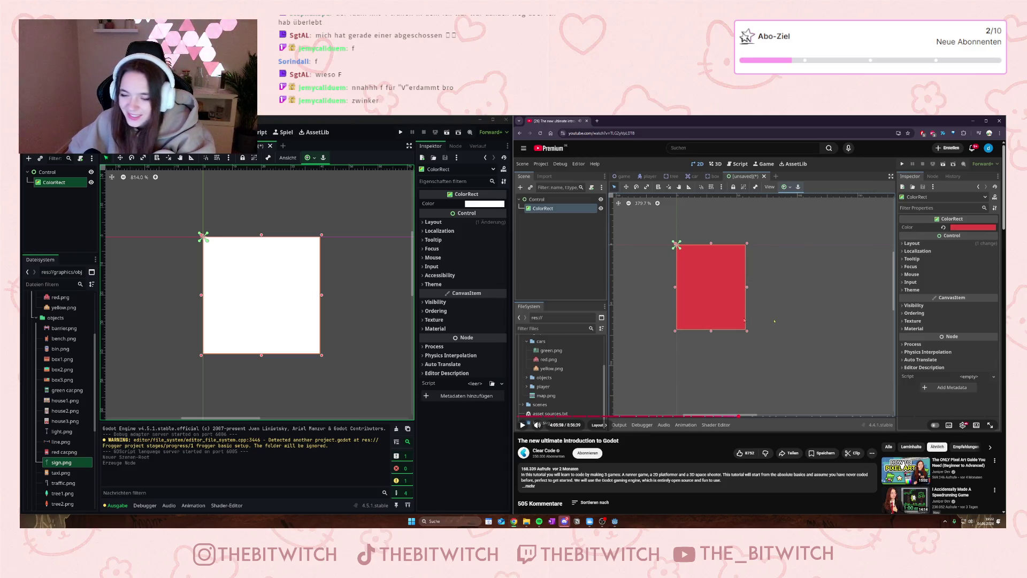
click(655, 337)
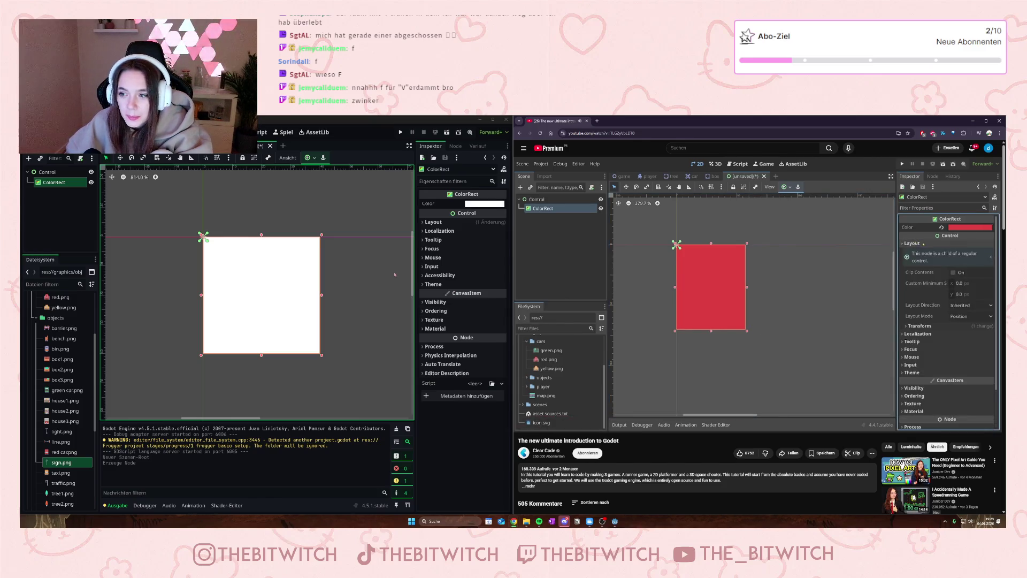
Step: Expand the ColorRect's Layout section, showing Layout Mode set to Position
click(433, 223)
mouse_move(393, 306)
mouse_down()
mouse_move(333, 272)
mouse_move(332, 288)
mouse_move(346, 294)
mouse_up()
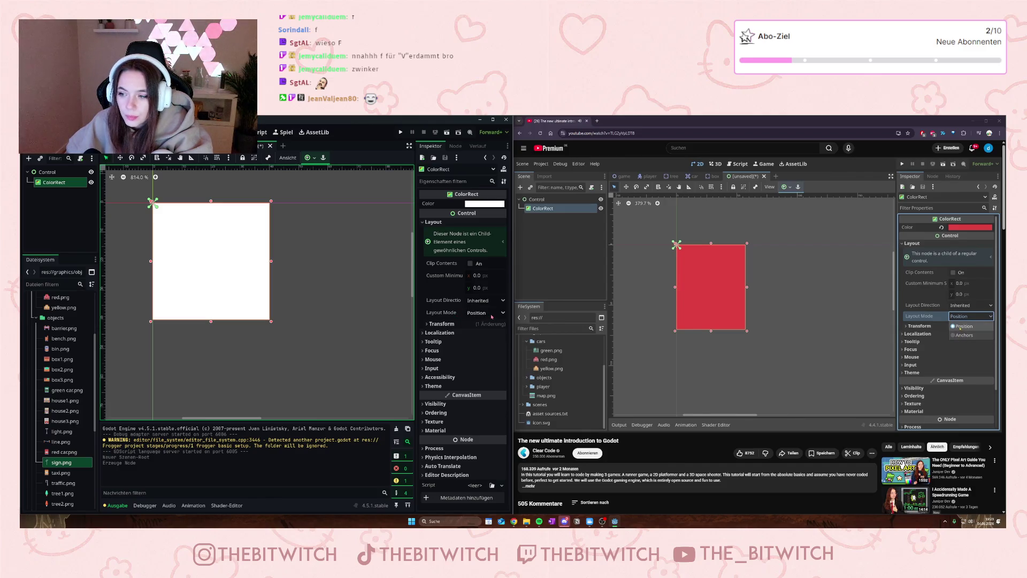
click(492, 316)
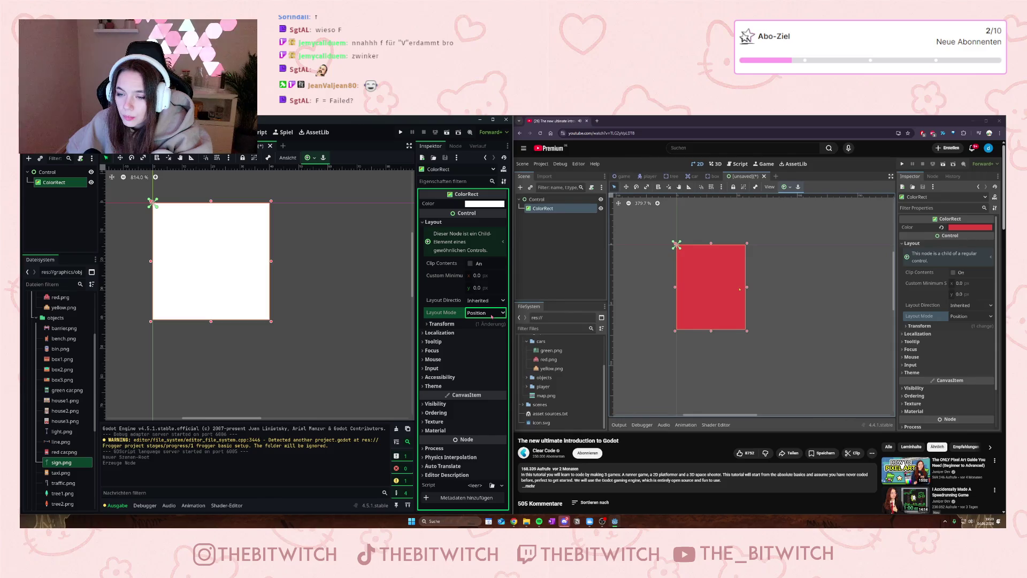
click(822, 355)
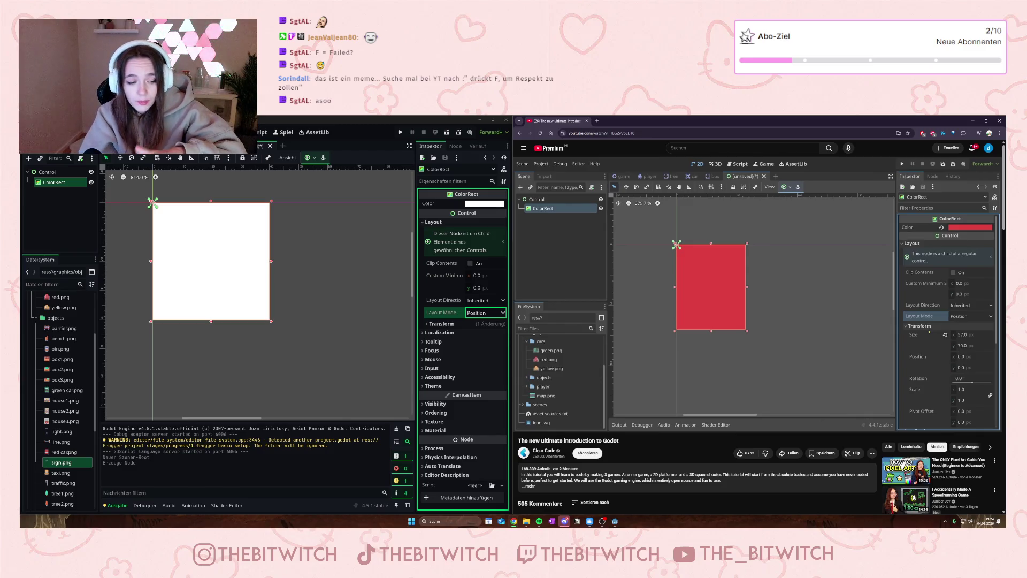
Step: Expand the ColorRect's Transform settings: size 40 × 40, position 0, 0, scale 1
click(923, 274)
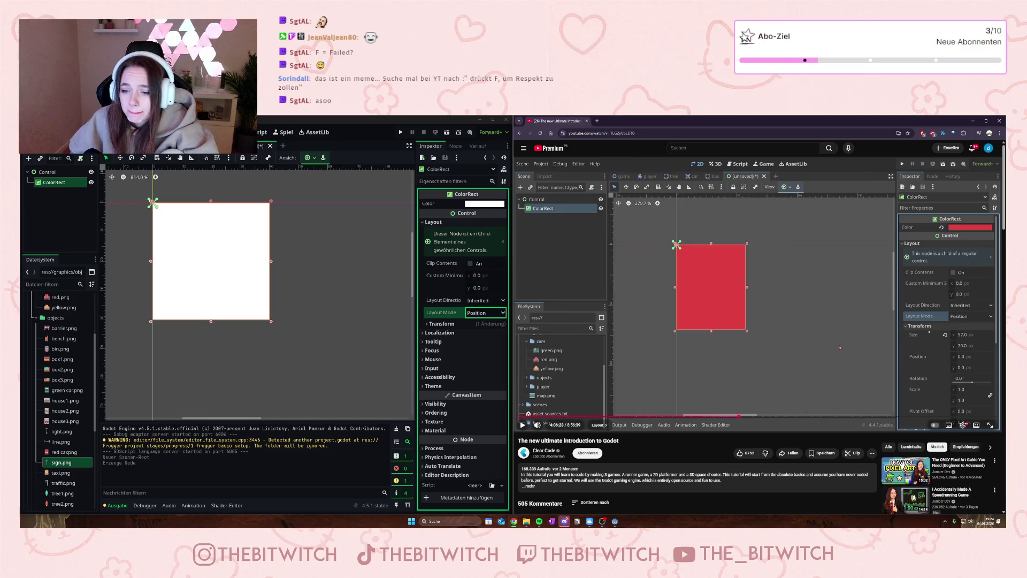
key(space)
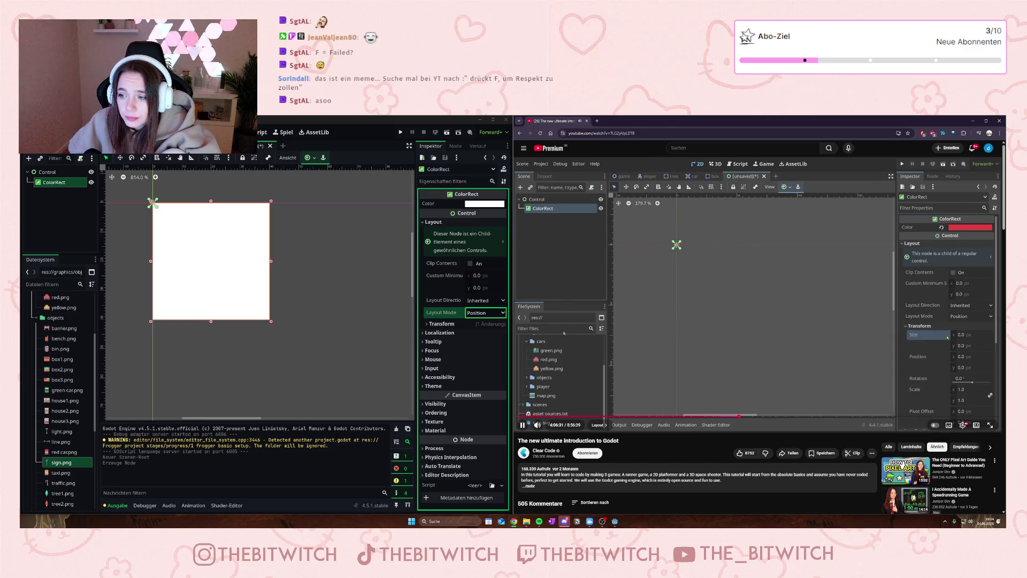
click(427, 324)
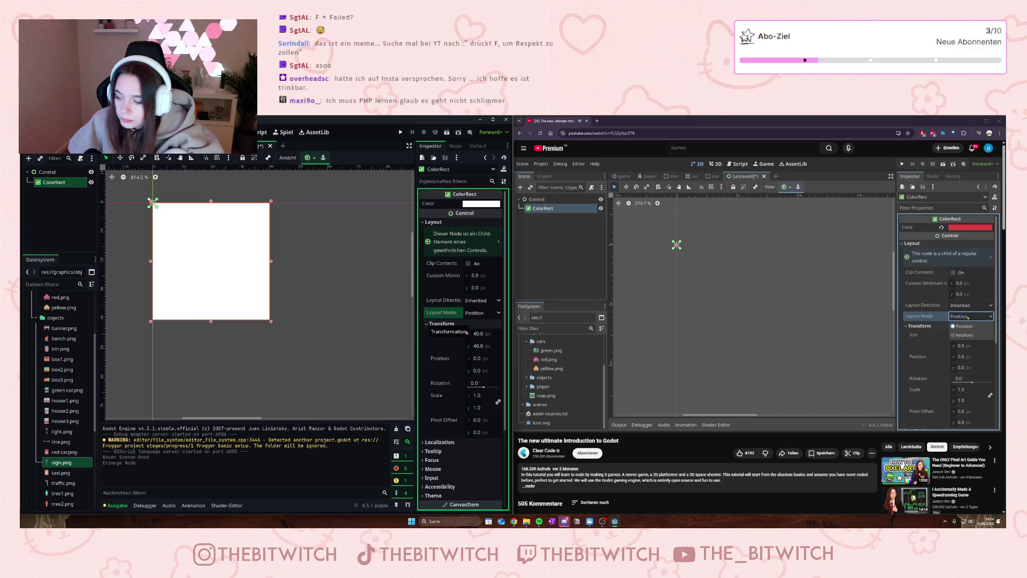
Step: Switch the ColorRect's layout mode to Anchors
click(676, 331)
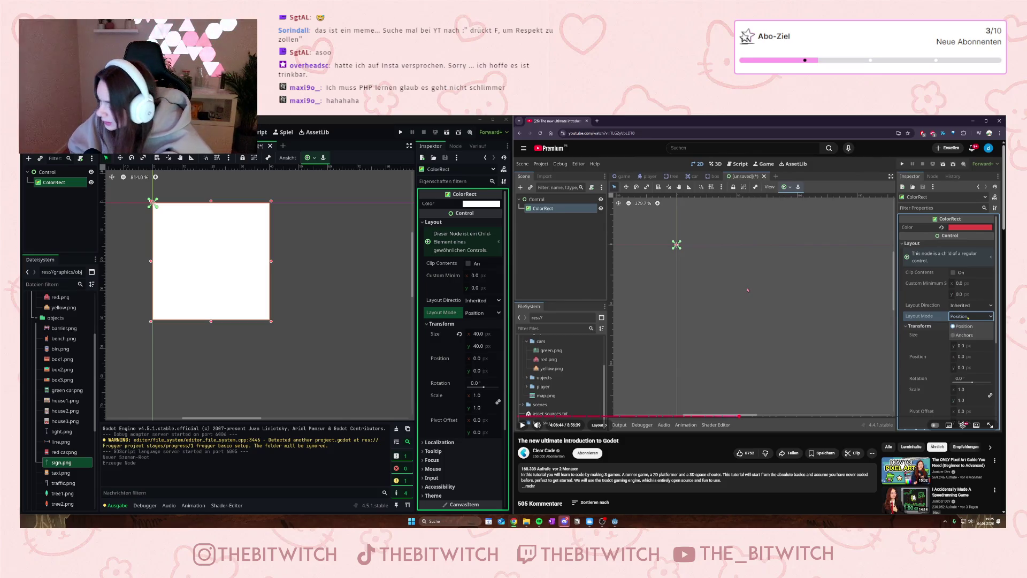
click(747, 290)
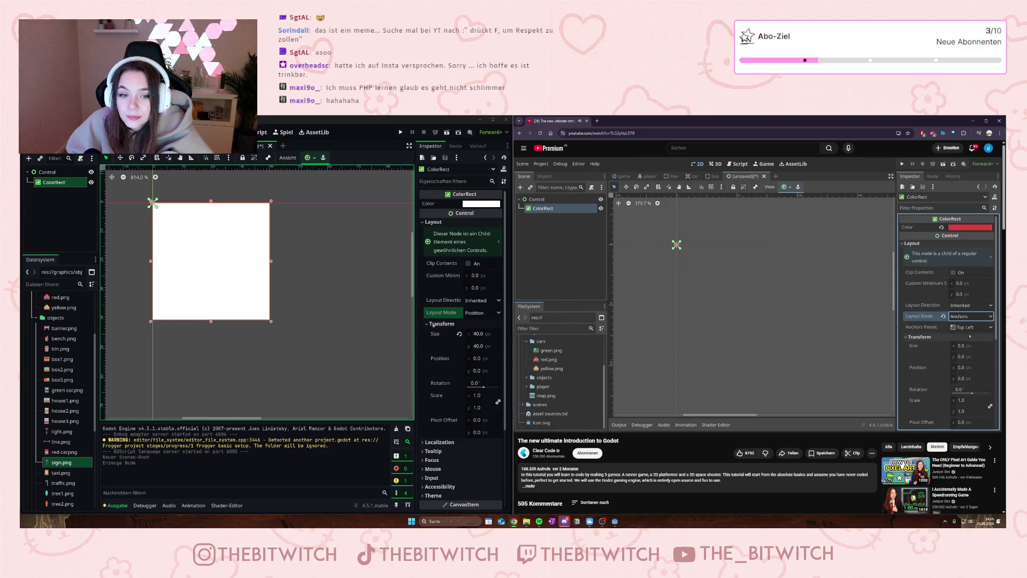
click(481, 313)
click(479, 328)
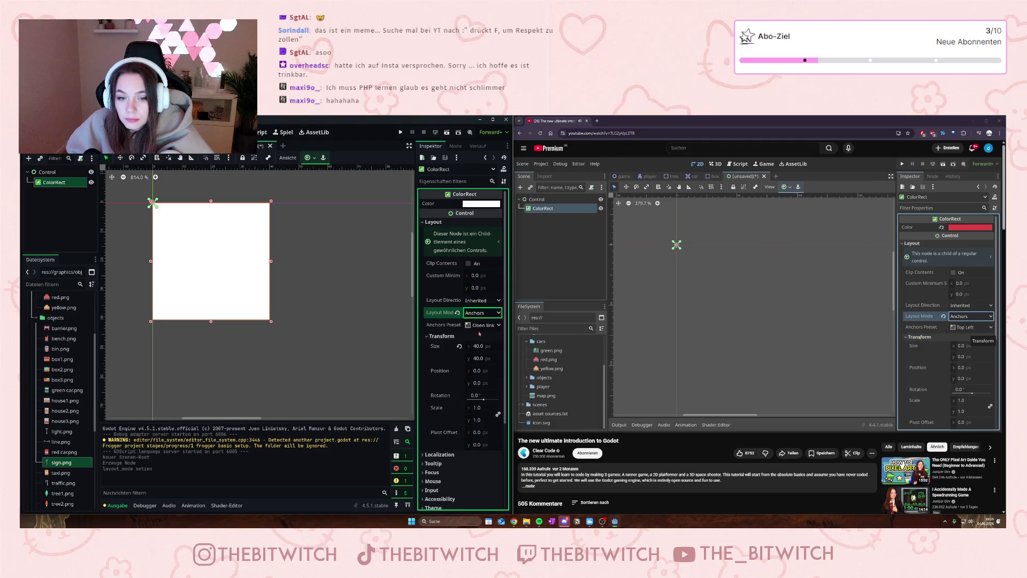
Step: Choose the Custom anchors preset and expand Anchor Points, Anchor Offsets and Grow Direction
click(485, 326)
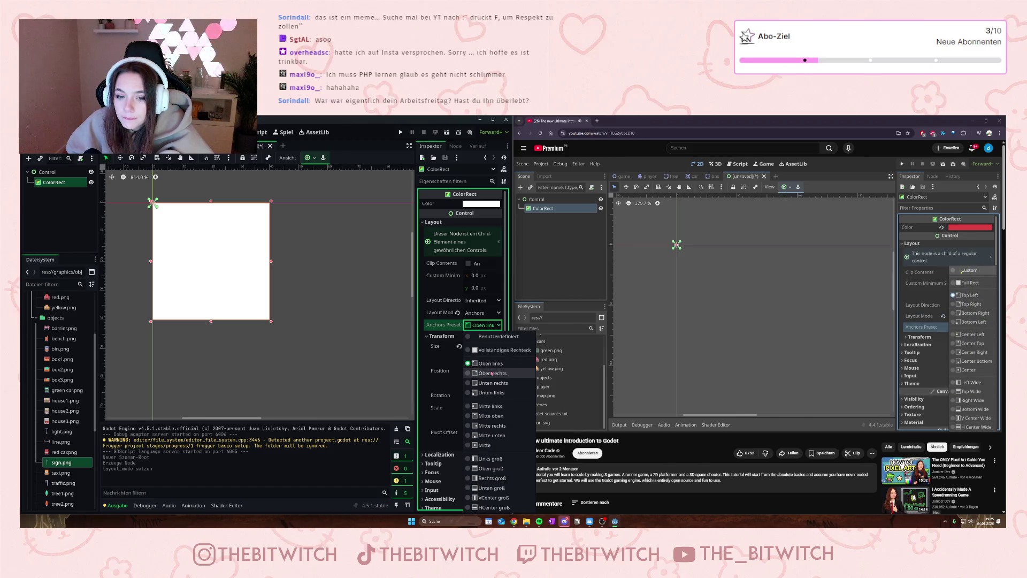
click(484, 337)
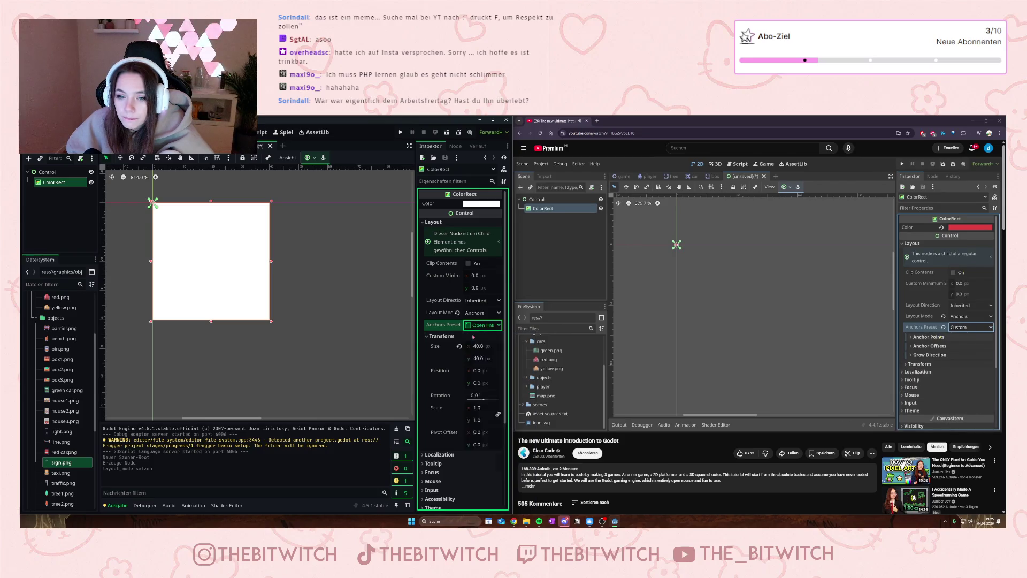
click(460, 336)
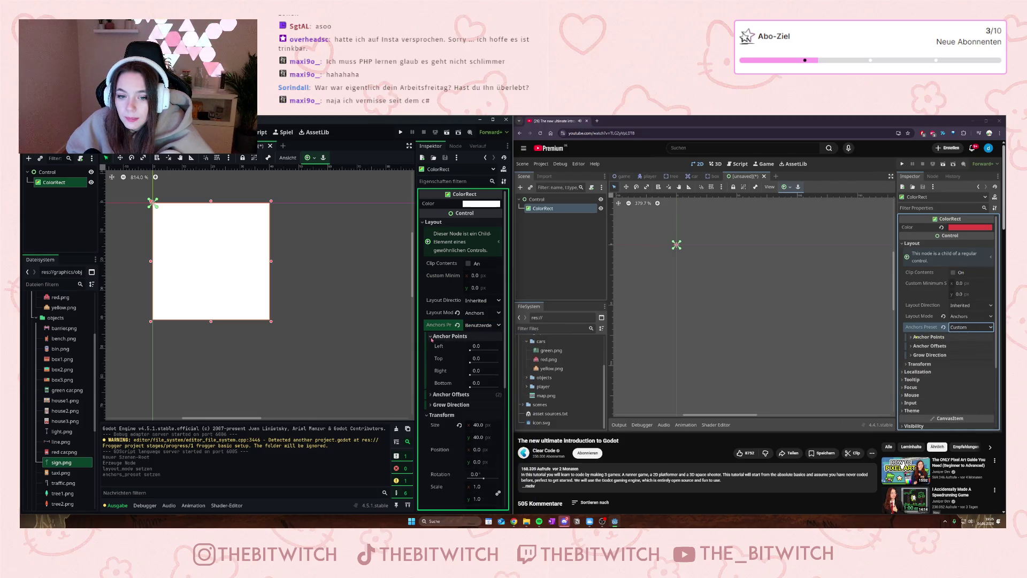
click(431, 395)
click(446, 453)
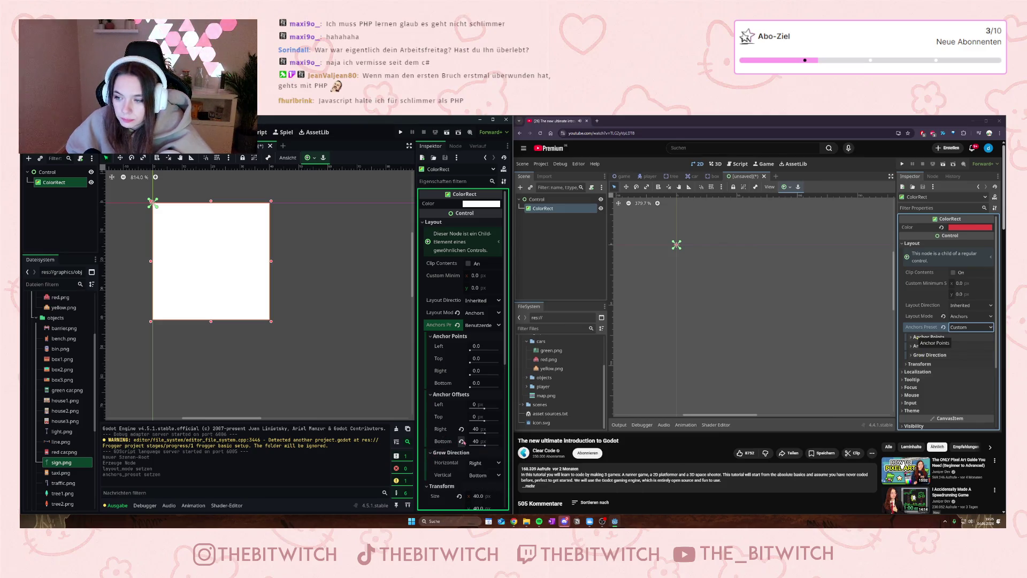
click(857, 319)
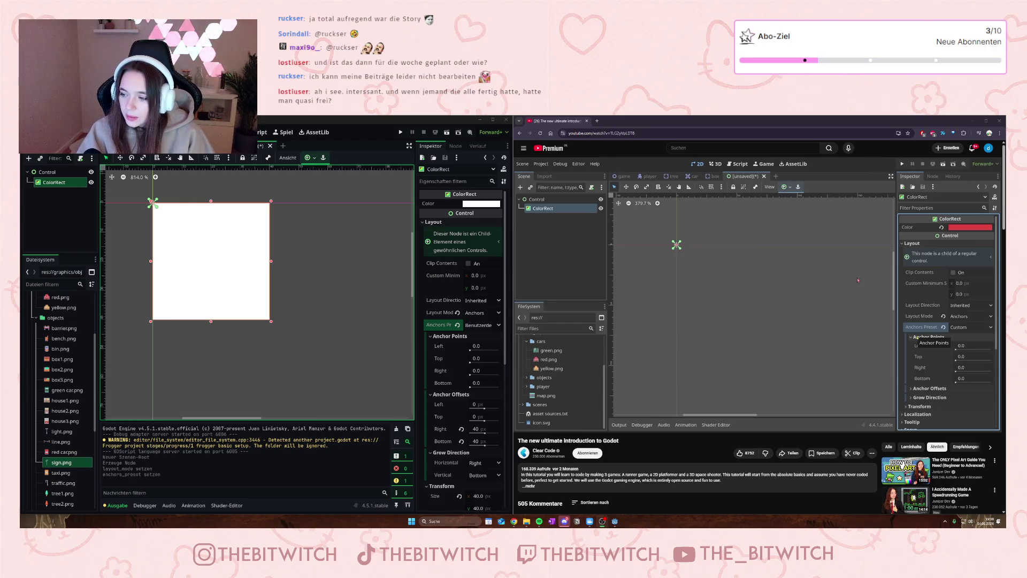
Step: Review the Control root with its white 40 × 40 ColorRect child growing right and bottom
mouse_move(761, 352)
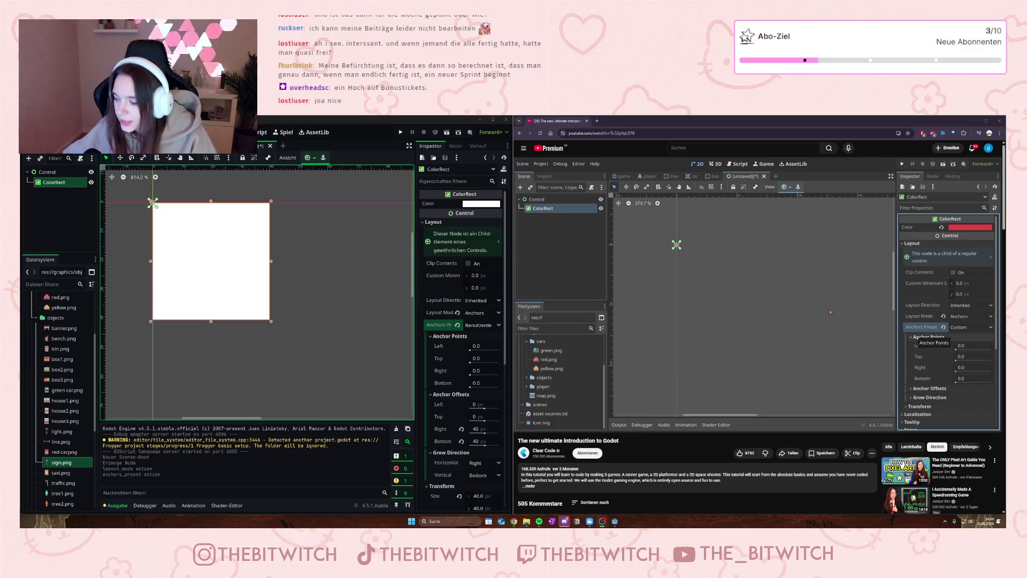
mouse_move(842, 295)
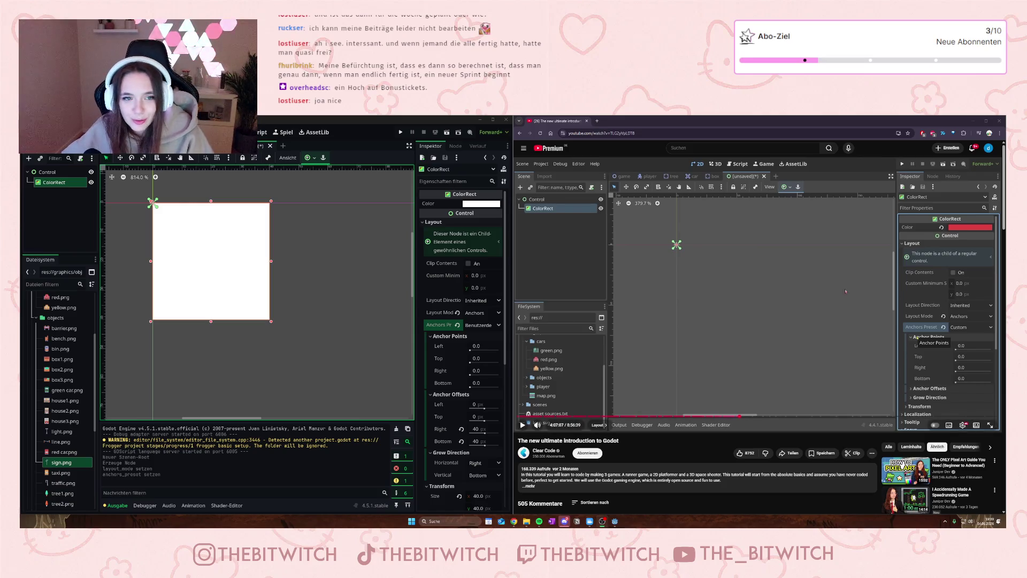
Step: Play the tutorial to the part setting right anchor 0.4 and bottom anchor 0.2
click(819, 280)
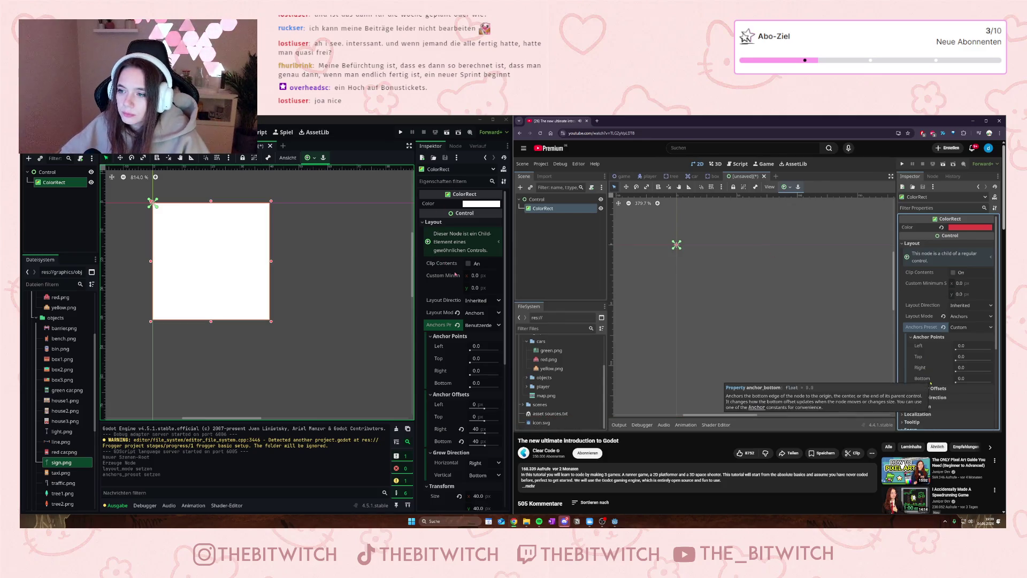
click(692, 251)
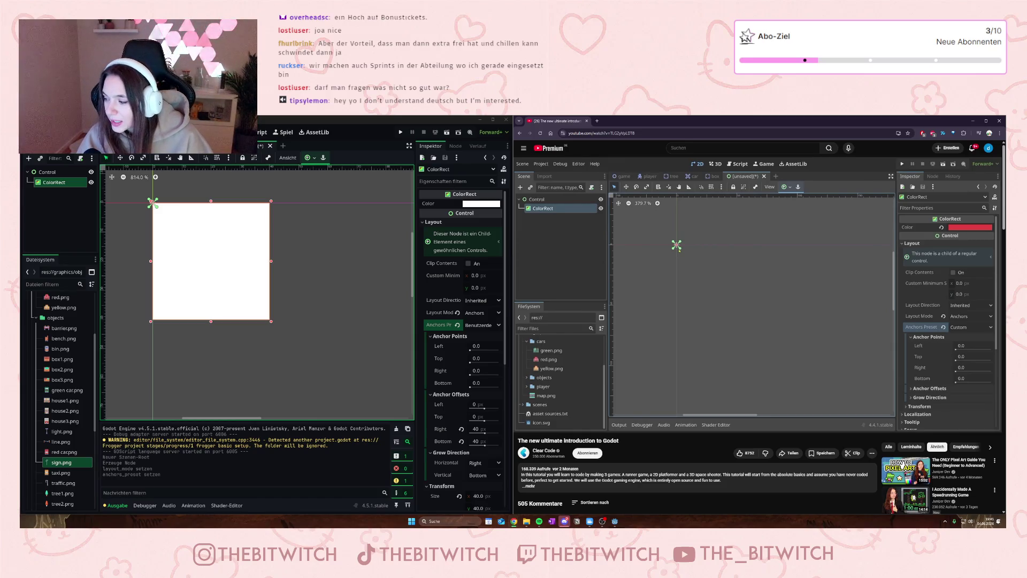
right_click(731, 340)
click(714, 335)
click(721, 333)
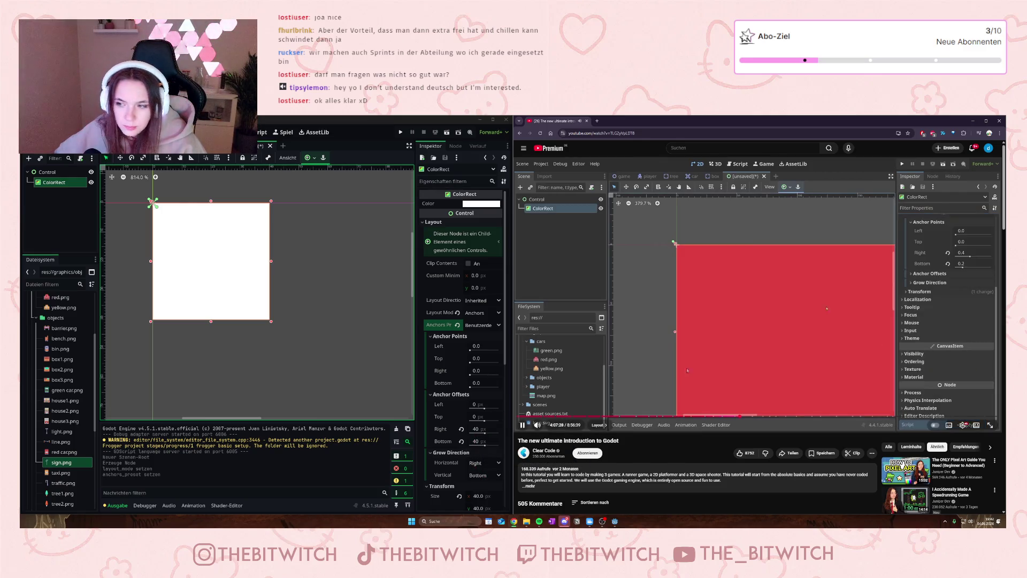
Step: Enter 0.4 for the ColorRect's right and bottom anchor points
click(794, 314)
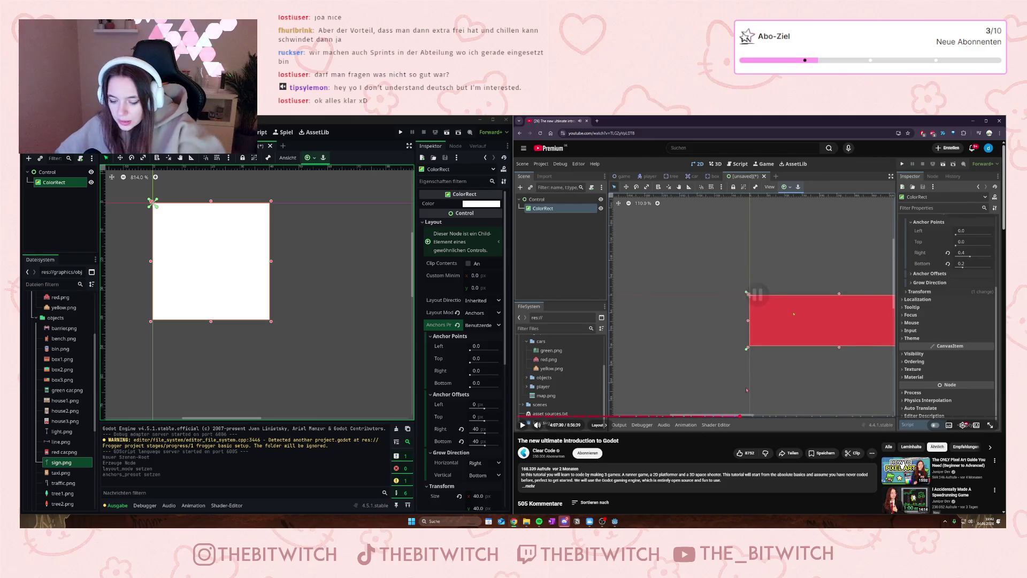
key(Left)
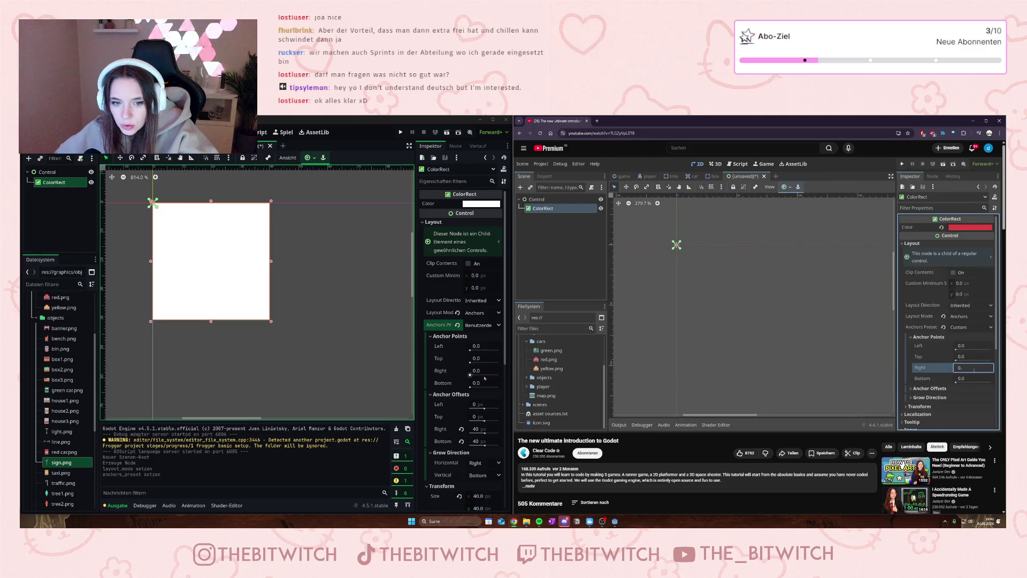
click(477, 370)
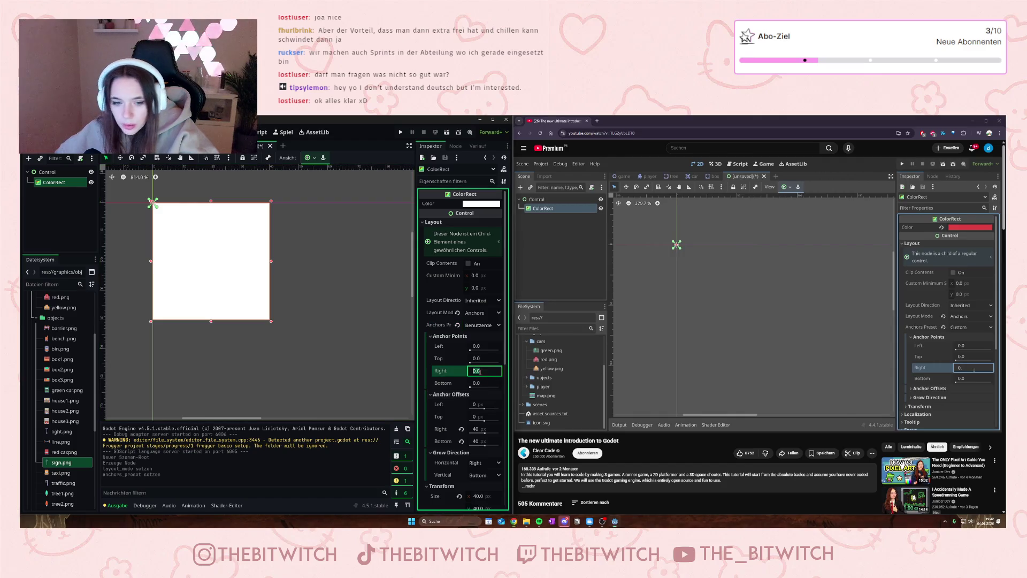
text(0.4)
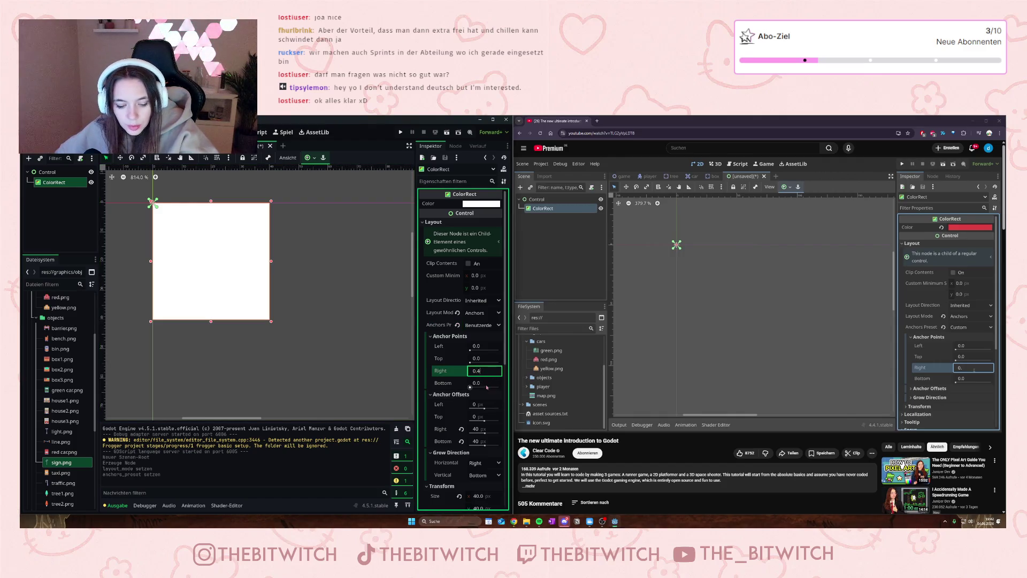
click(484, 382)
text(0.)
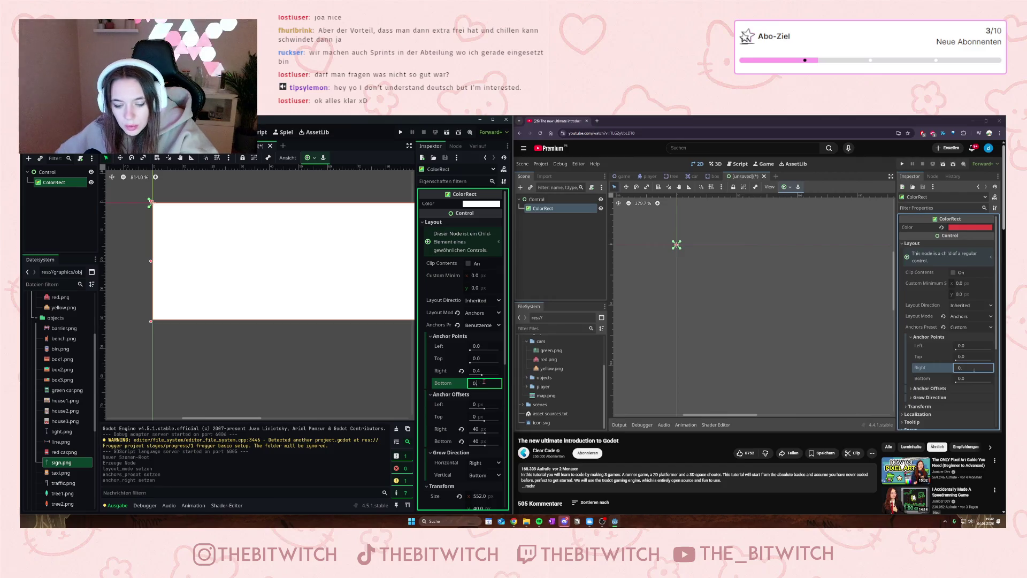
key(Return)
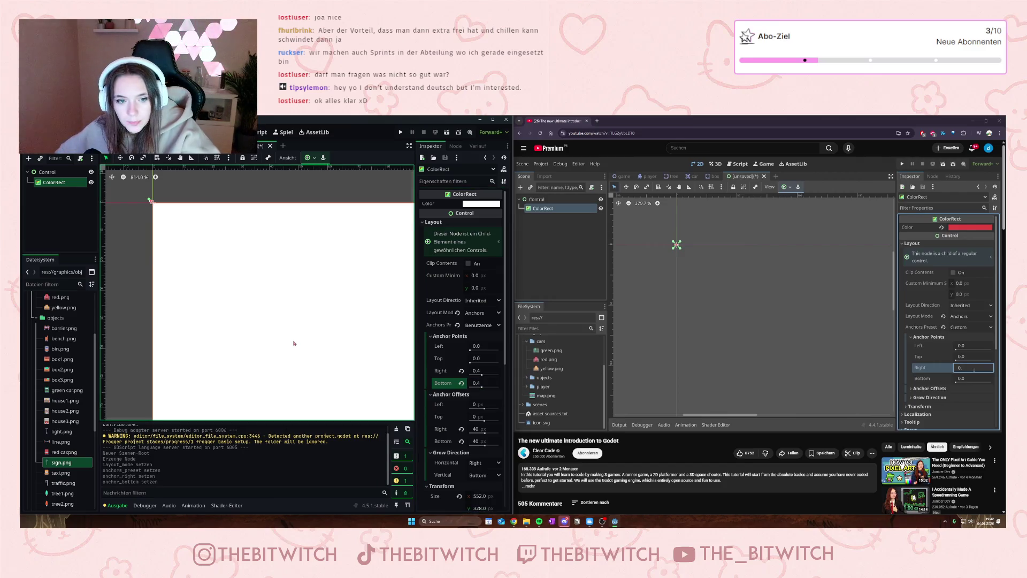
Step: Zoom out and pan the 2D view to see the whole enlarged white rectangle
scroll(294, 352, down, 1)
scroll(293, 352, down, 20)
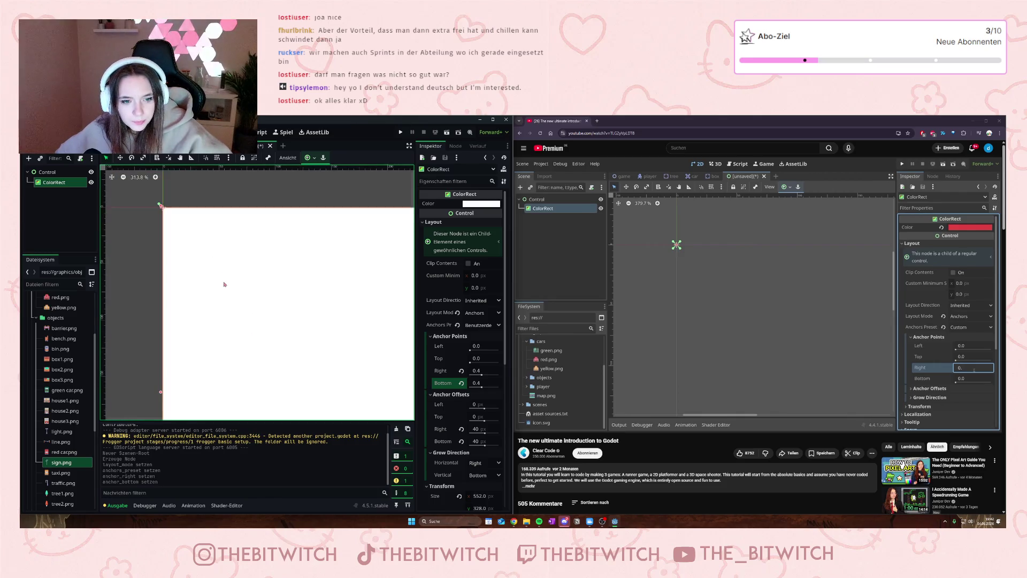
drag(297, 349, 228, 313)
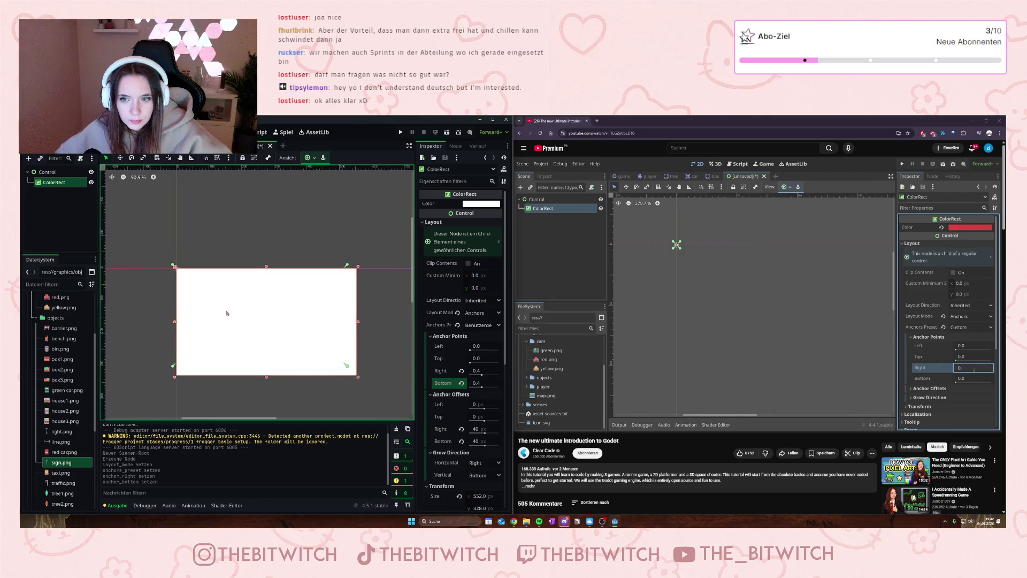
mouse_move(896, 357)
key(space)
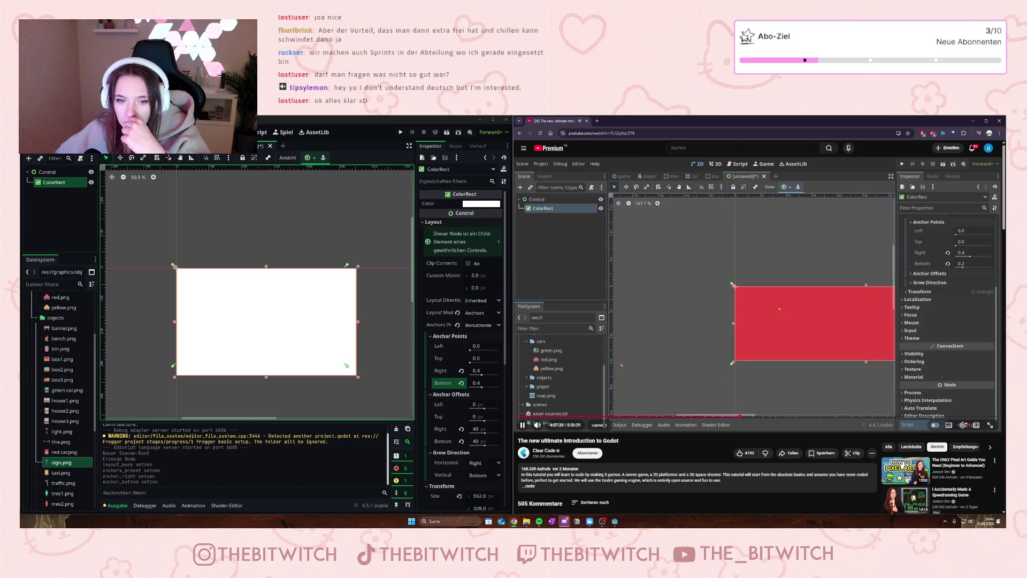
click(481, 383)
Step: Enter 0.2 as the ColorRect's bottom anchor point for a wide, short rectangle
text(0.2)
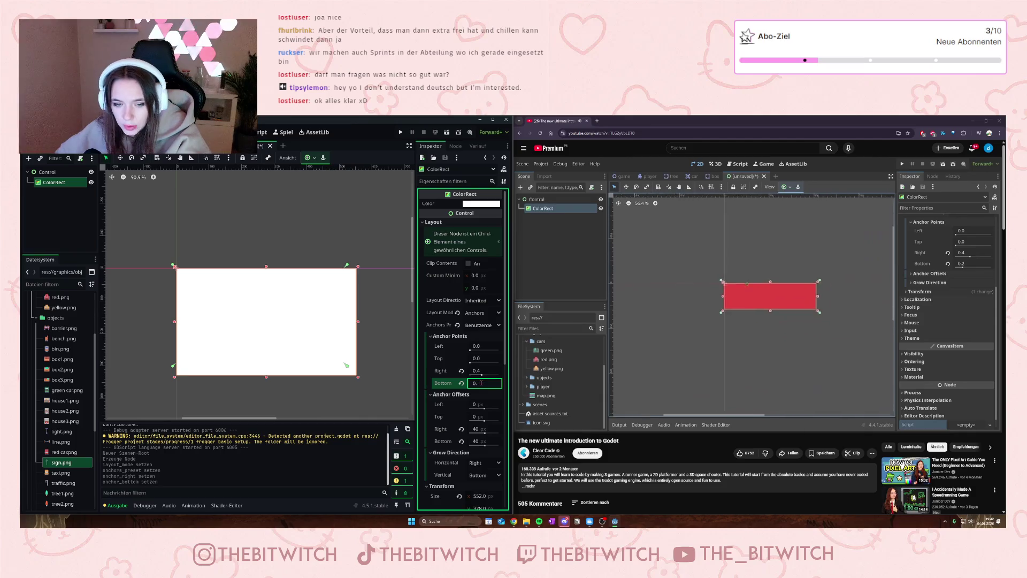
key(Return)
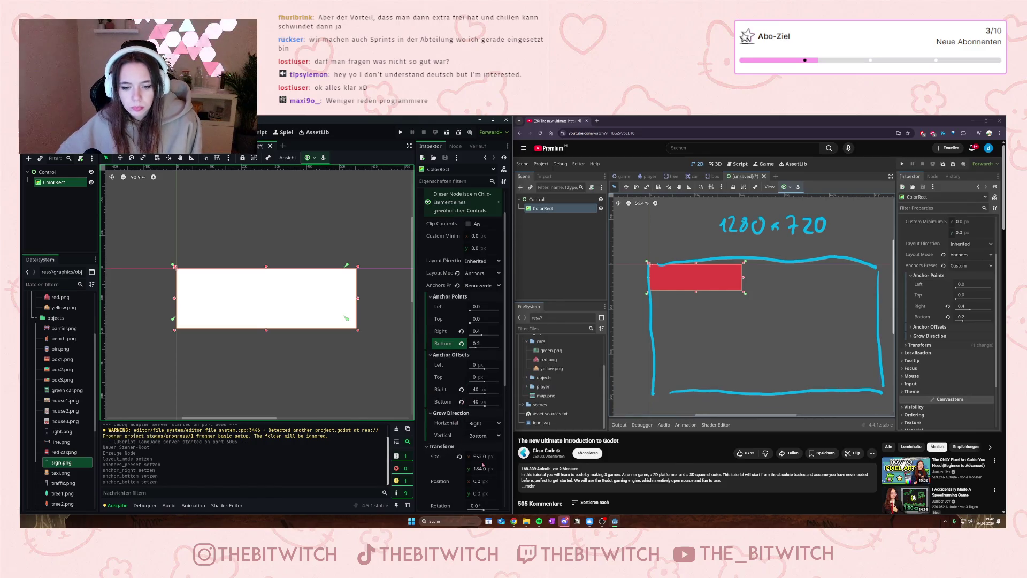
click(321, 334)
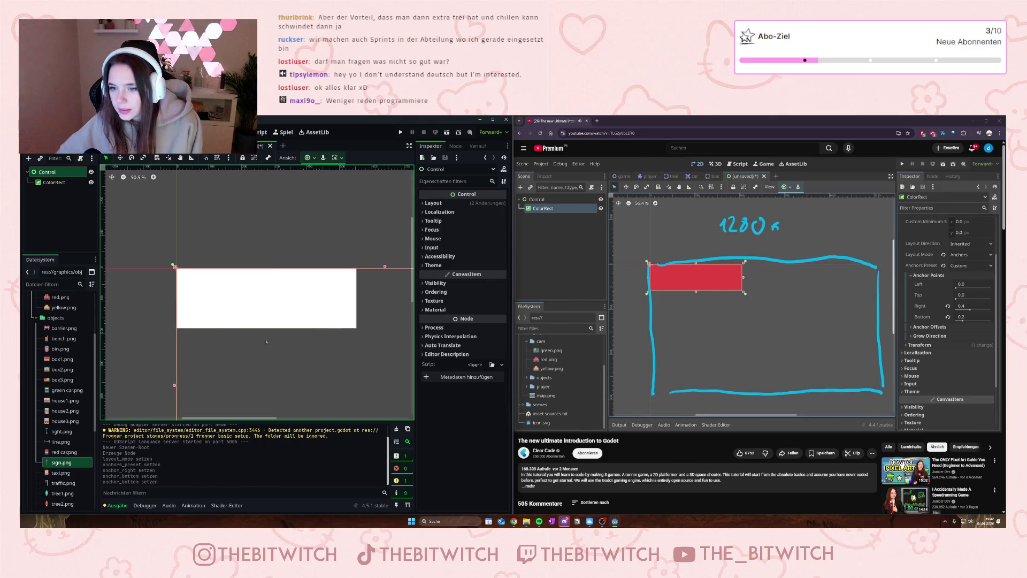
click(705, 332)
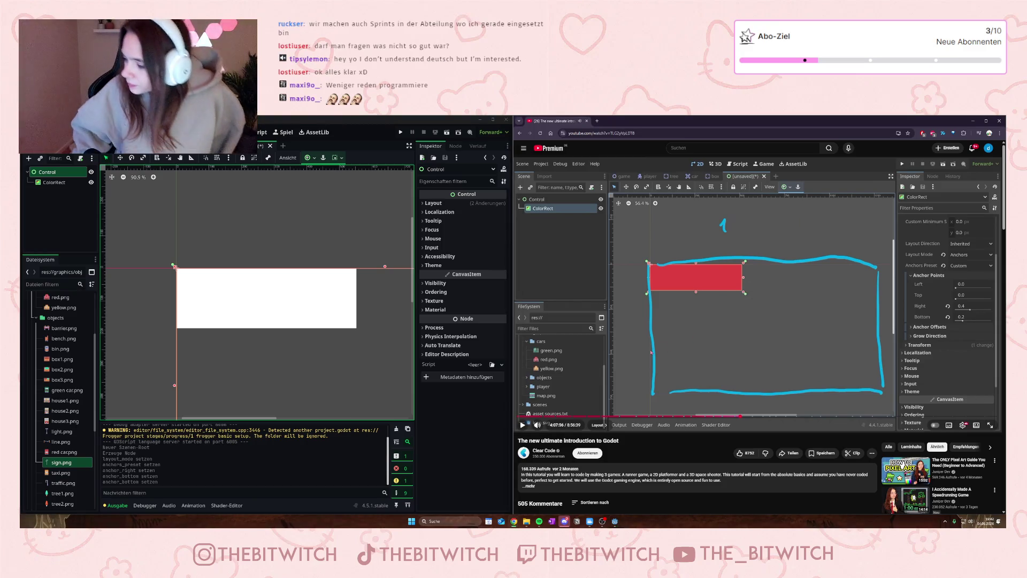
mouse_move(801, 332)
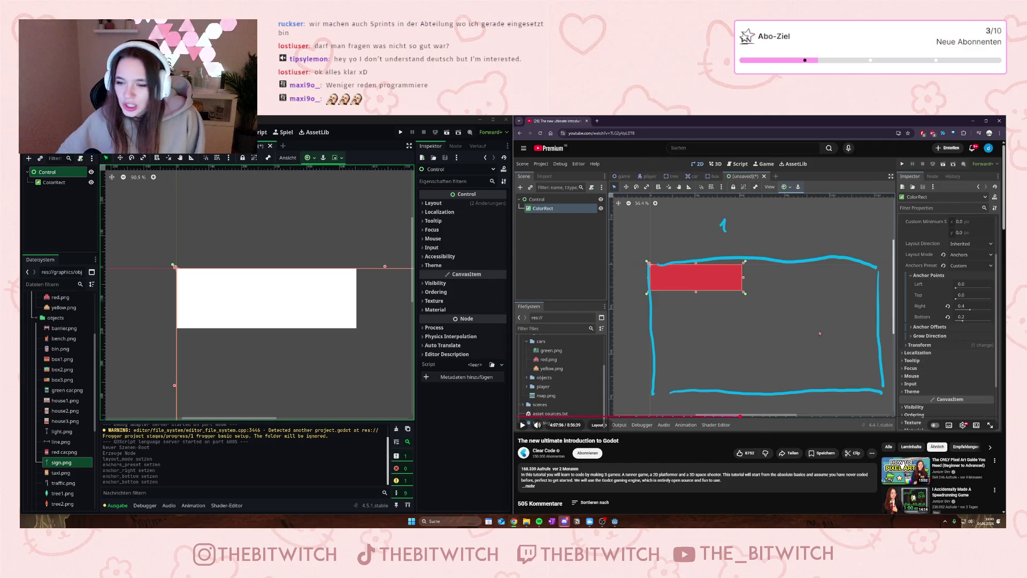
click(820, 333)
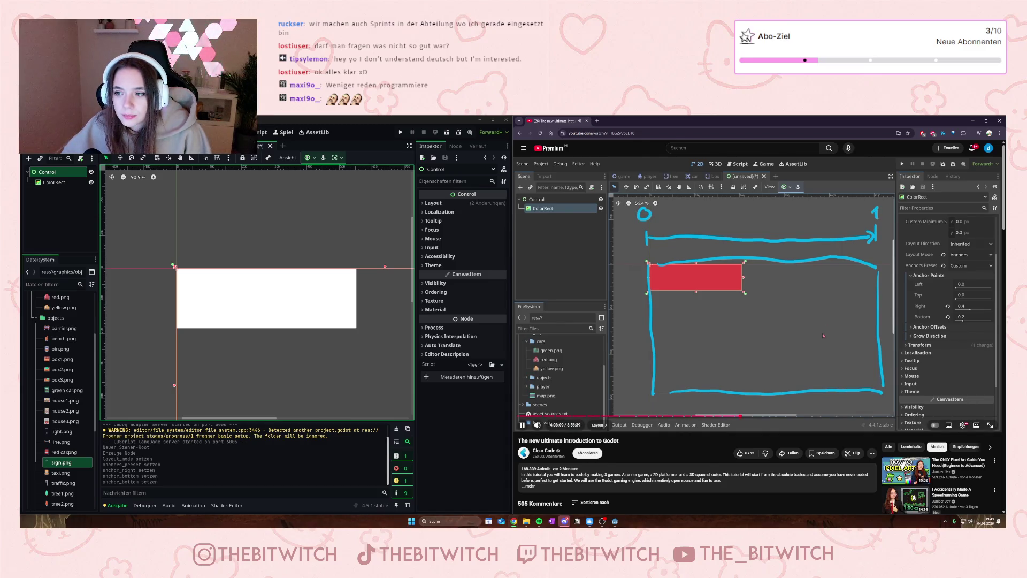
key(space)
key(space)
key(Right)
key(Right)
key(Right)
key(Right)
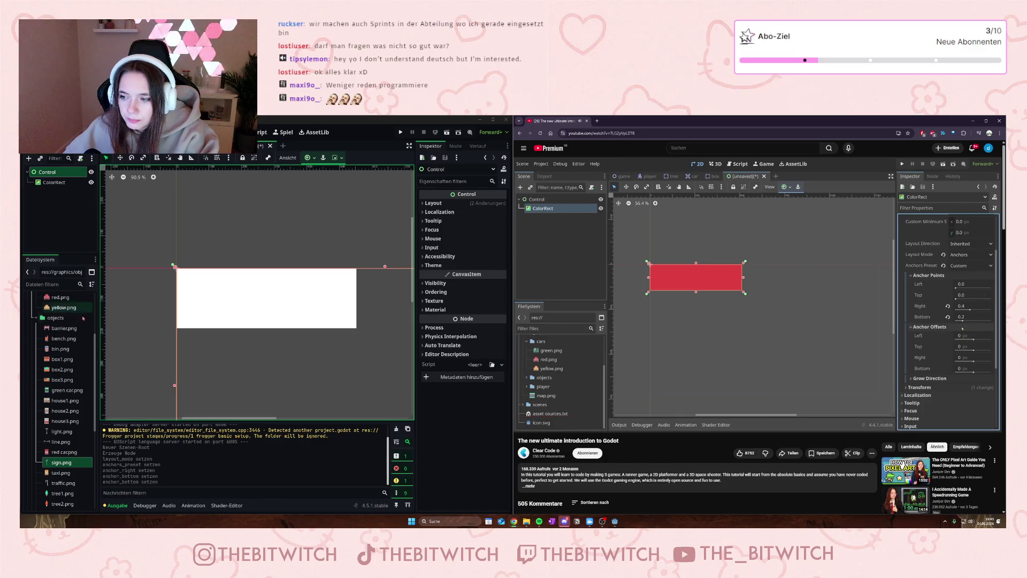
click(352, 301)
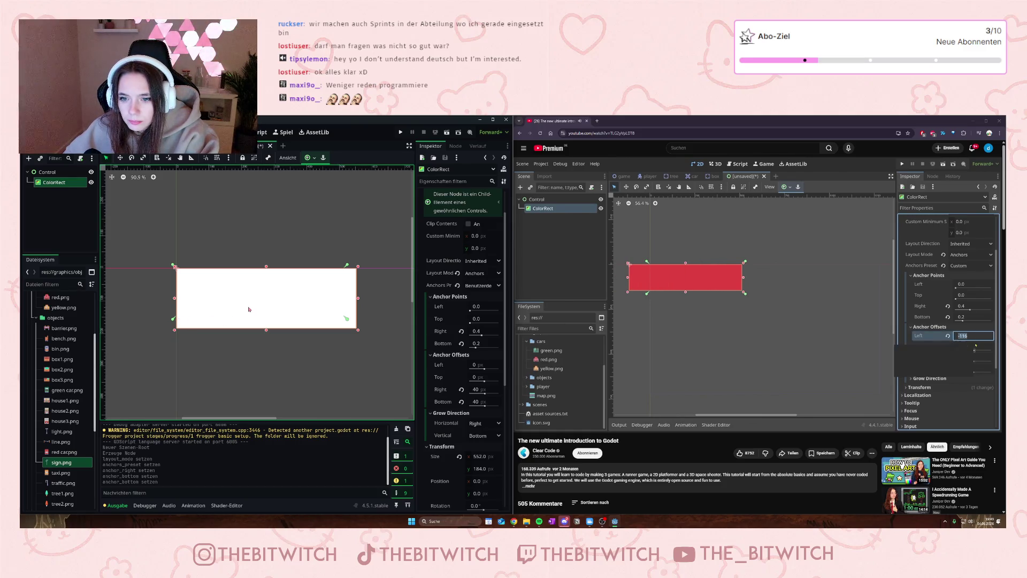
Step: Set the ColorRect's Left anchor offset to 20 and continue following the tutorial
click(484, 365)
text(20)
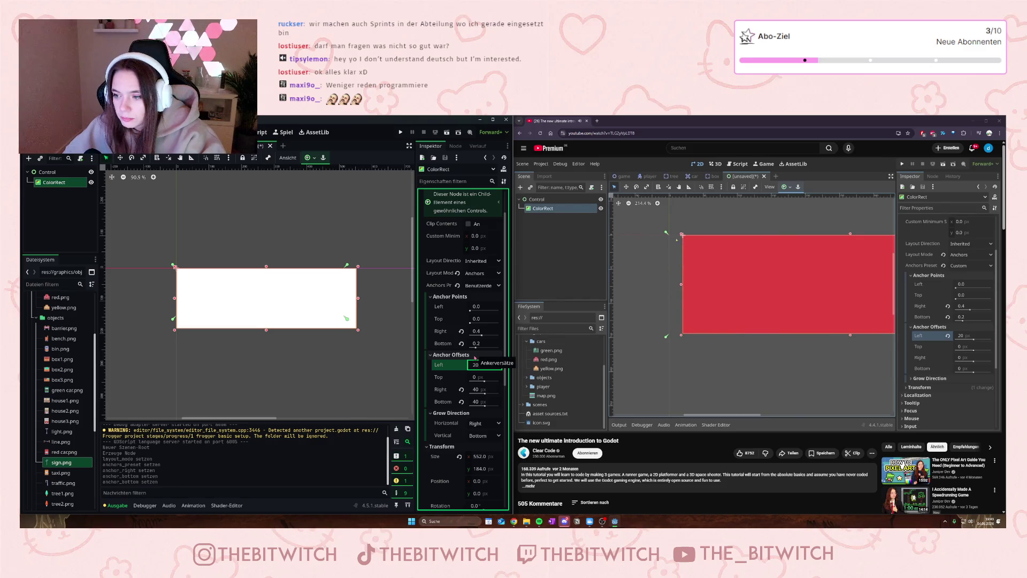
key(Return)
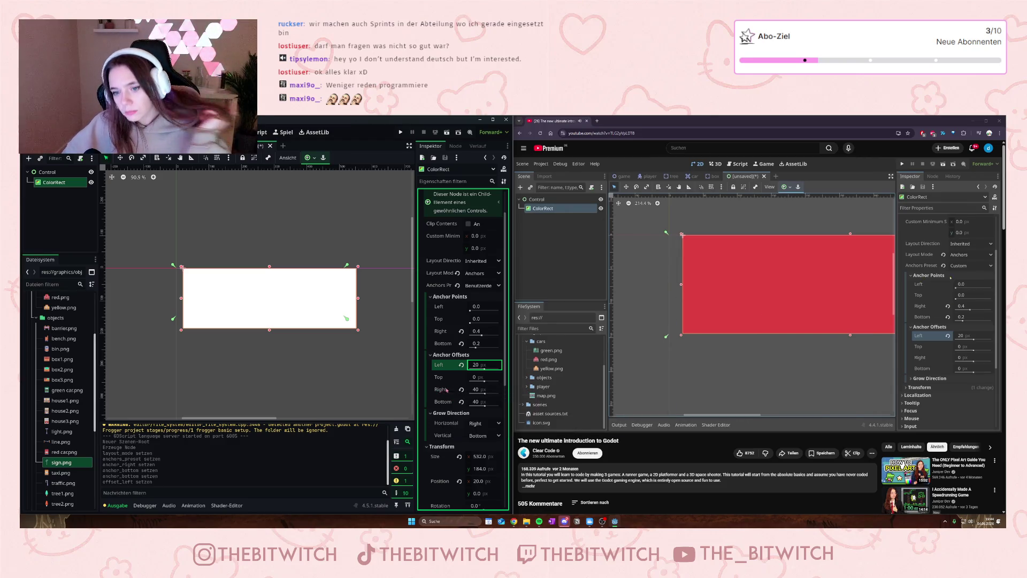
click(181, 321)
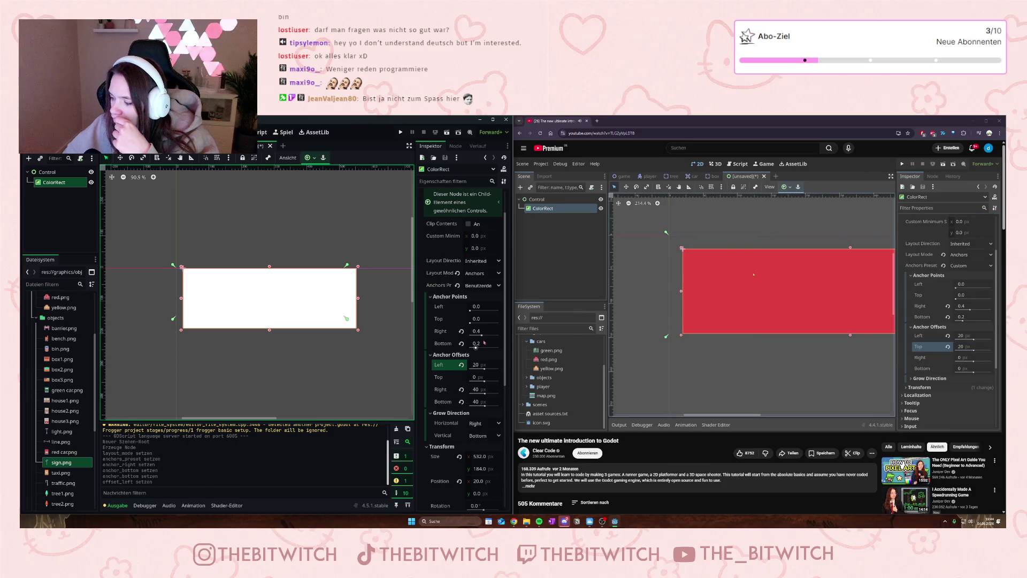
click(846, 348)
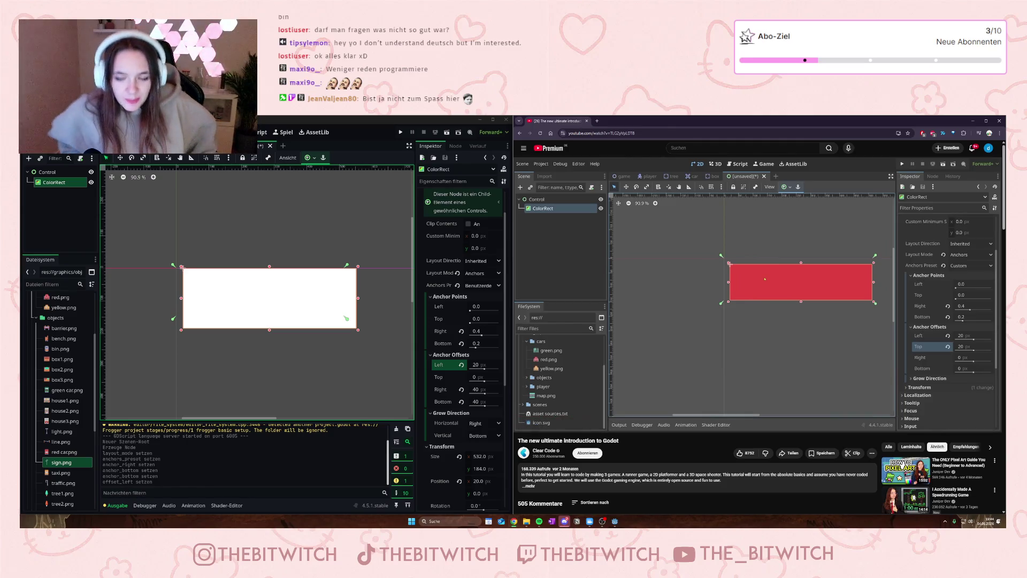
mouse_move(757, 267)
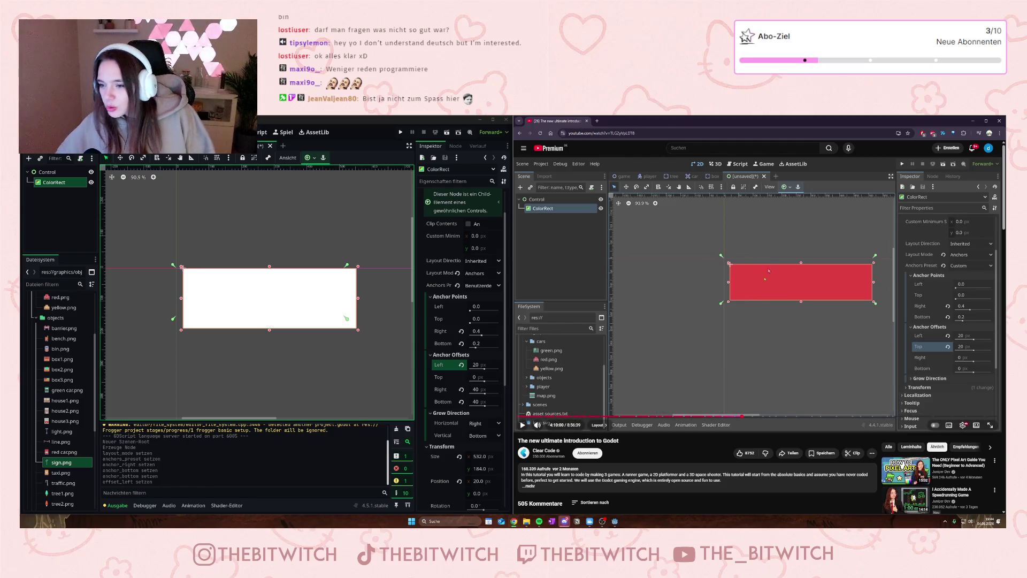
click(765, 278)
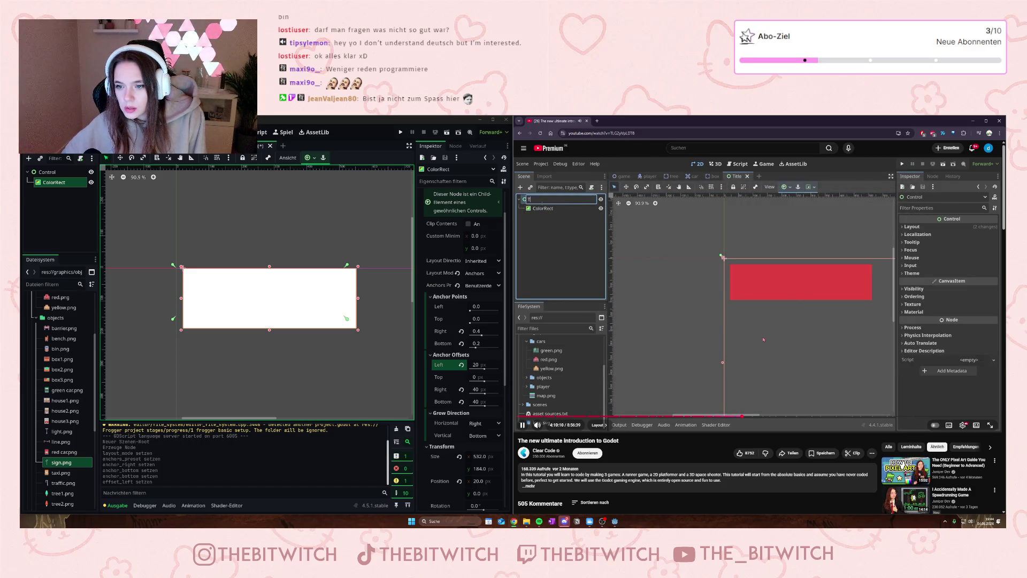
Step: Rename the root Control node to Title
click(54, 173)
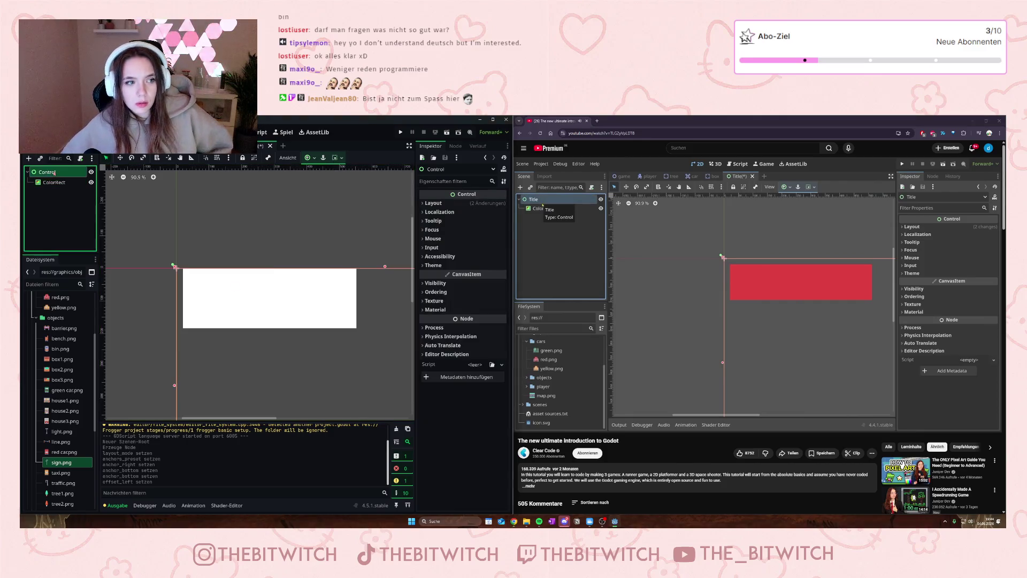
double_click(54, 173)
text(Tit)
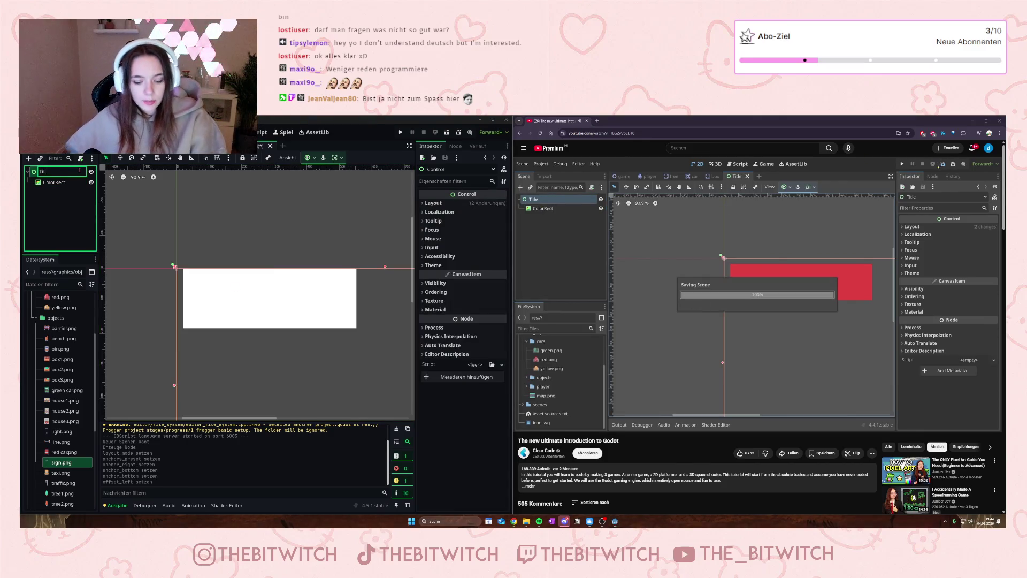
text(le)
key(Return)
Step: Save the scene as title.tscn and run the project
click(255, 234)
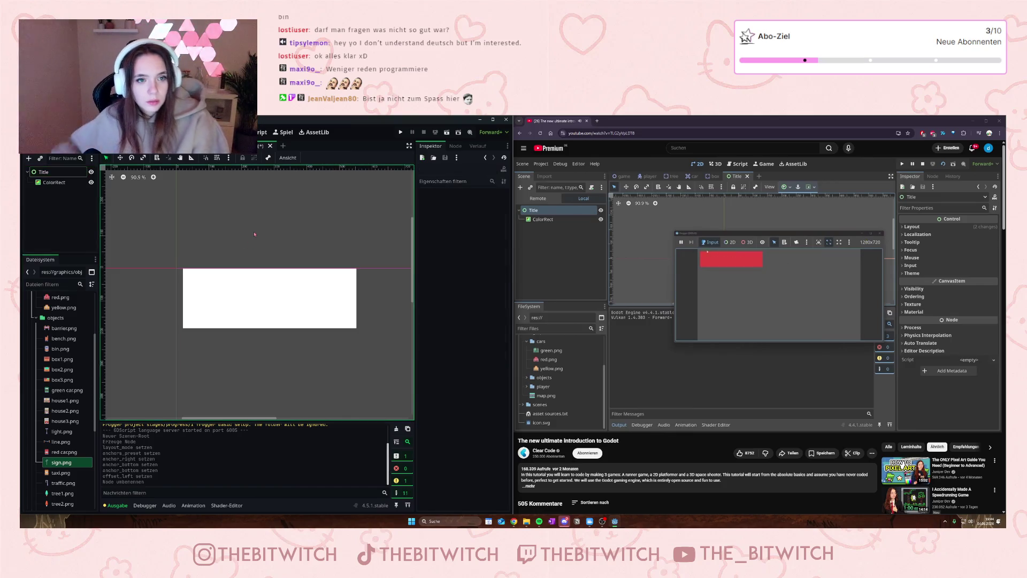
key(ctrl+s)
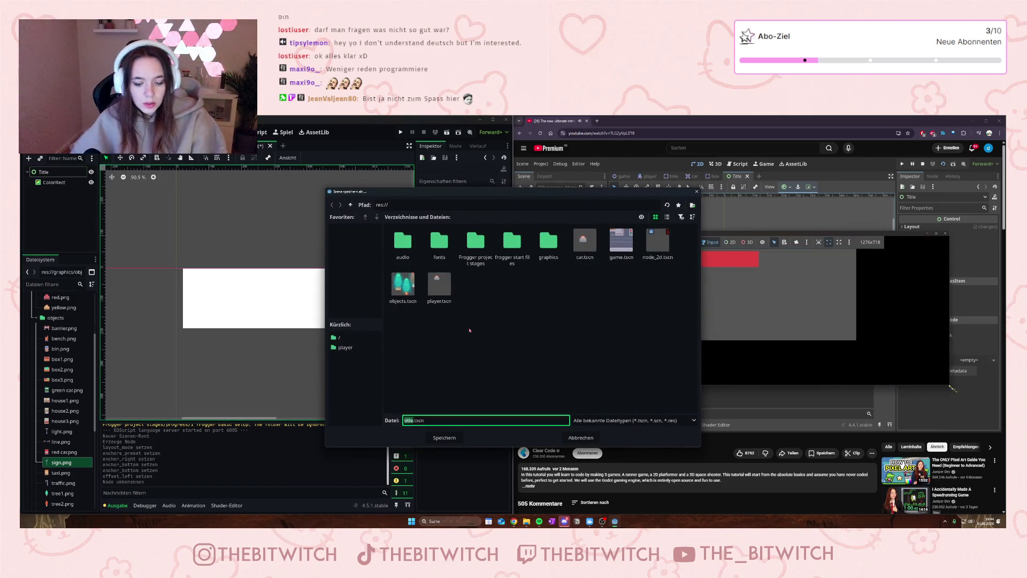
click(438, 438)
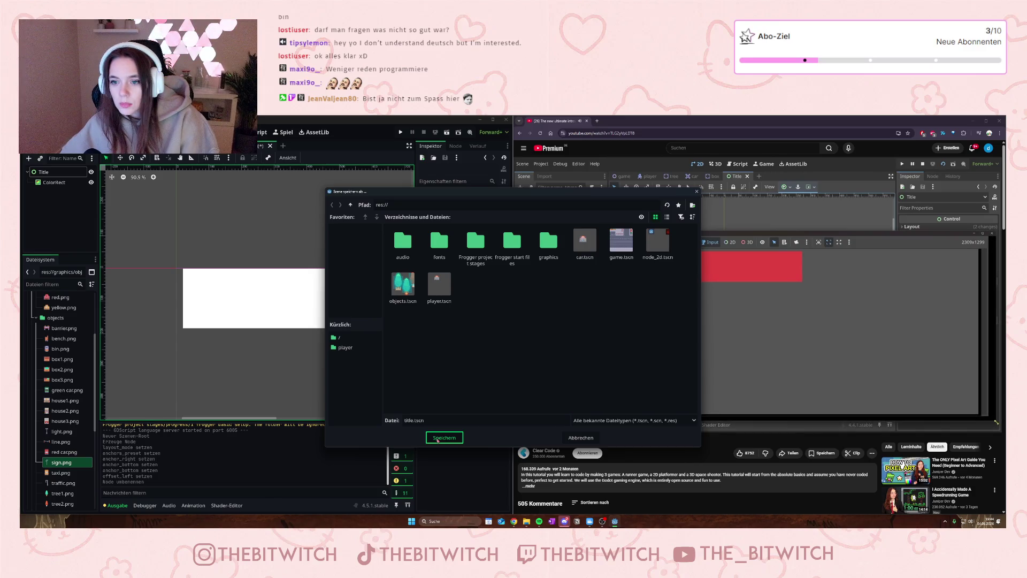
click(438, 440)
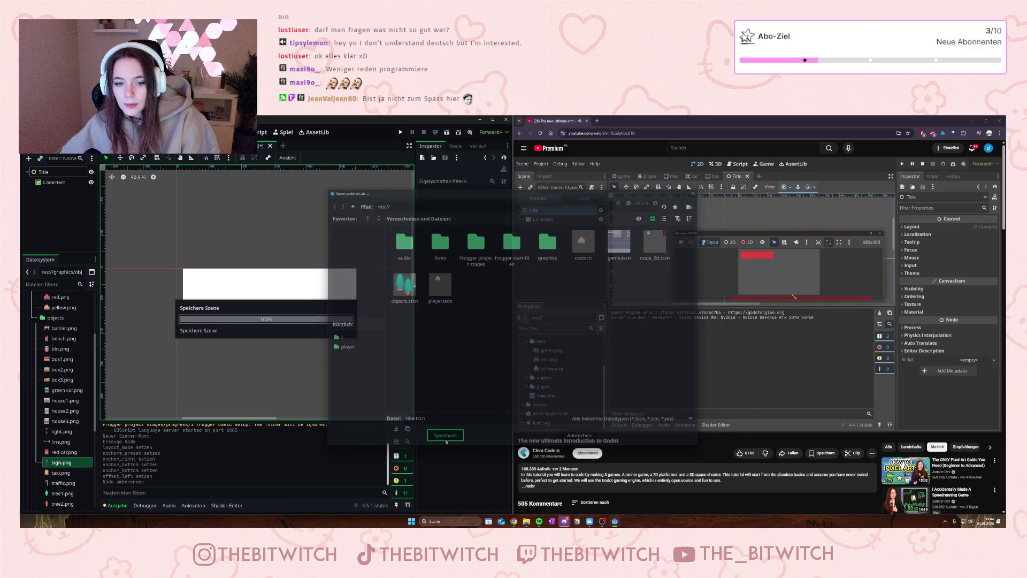
click(269, 298)
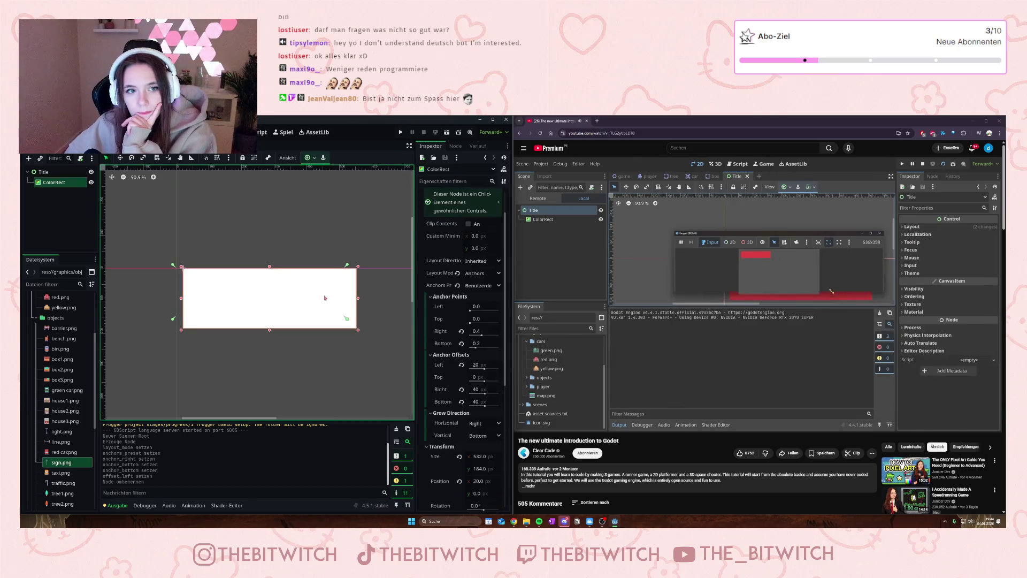
click(401, 132)
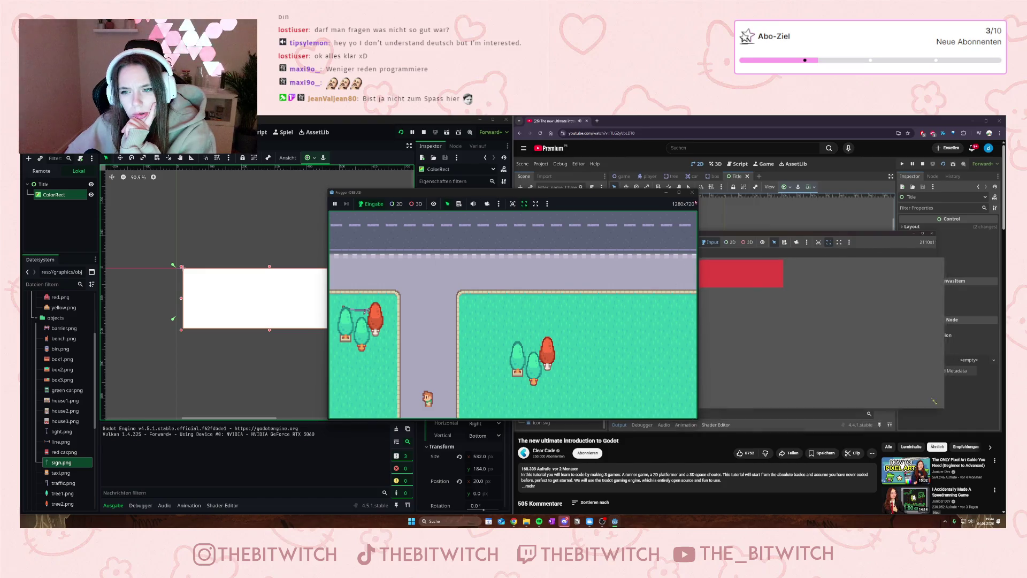
Step: Stop the game with F8, run the project once more, then stop it again
key(F8)
click(43, 171)
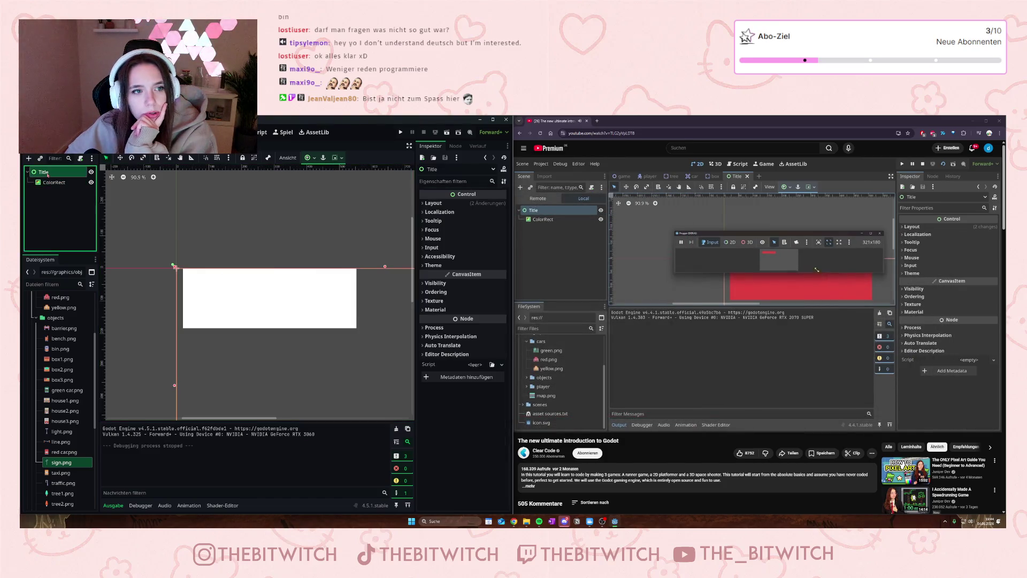
click(401, 135)
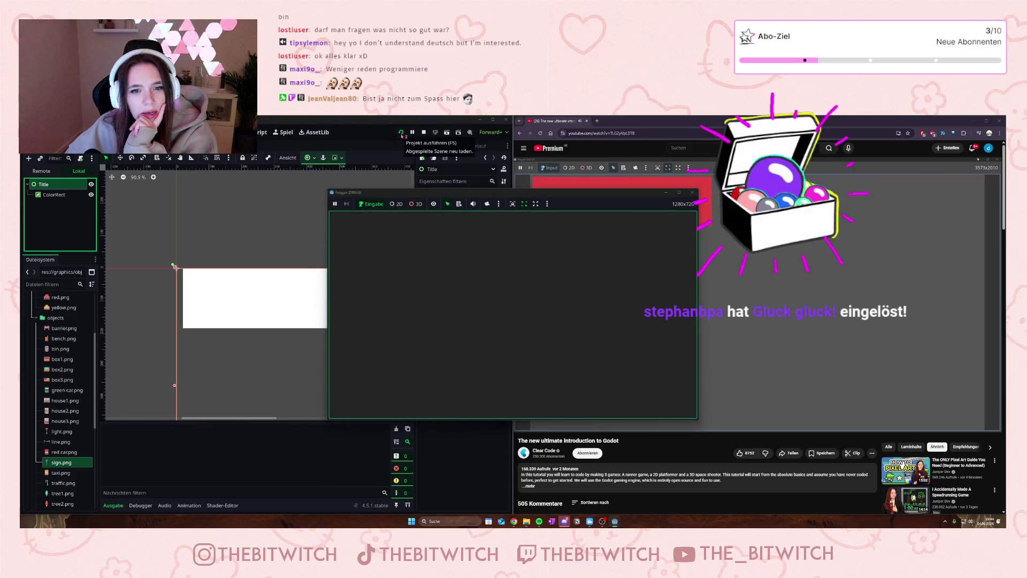
click(347, 205)
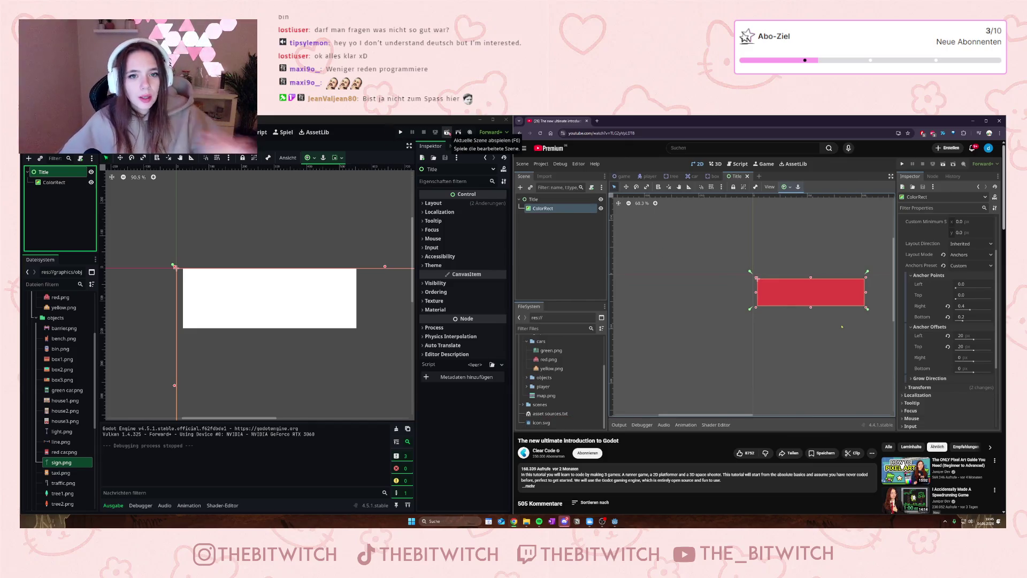
click(447, 133)
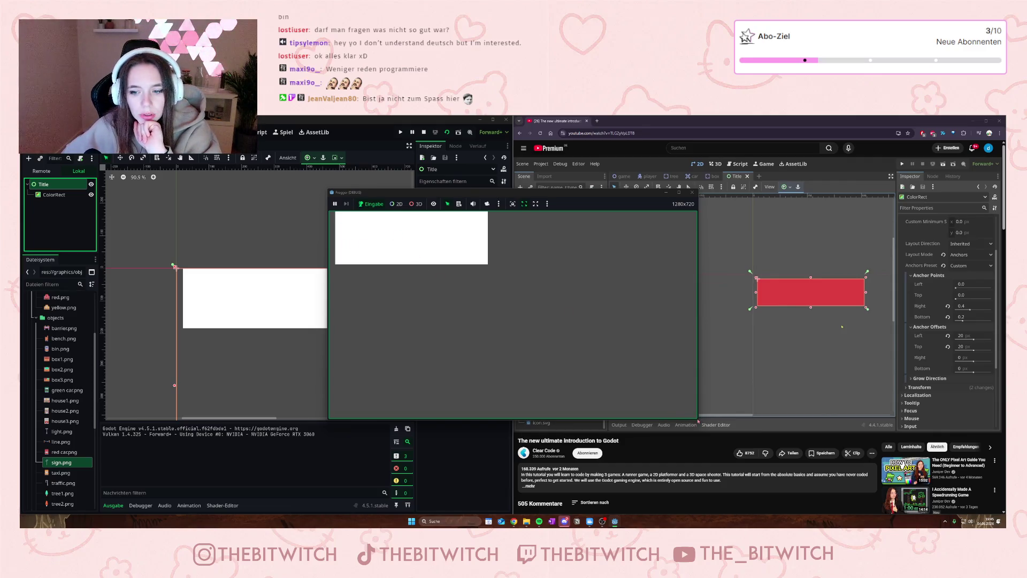
mouse_move(696, 420)
mouse_down()
mouse_move(822, 498)
mouse_move(654, 418)
mouse_move(574, 287)
mouse_move(710, 410)
mouse_up()
click(703, 192)
click(804, 340)
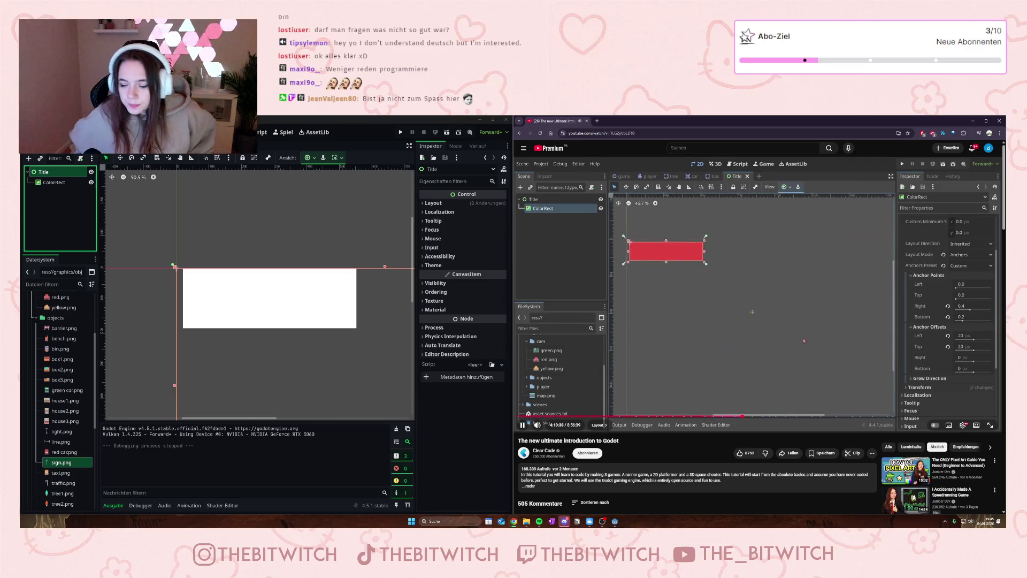
click(758, 341)
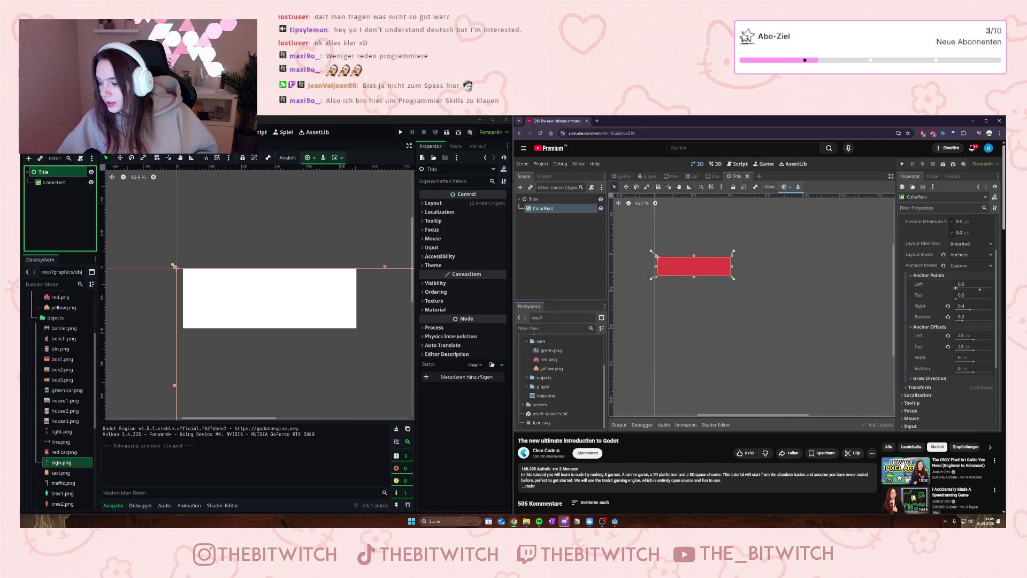
mouse_move(844, 301)
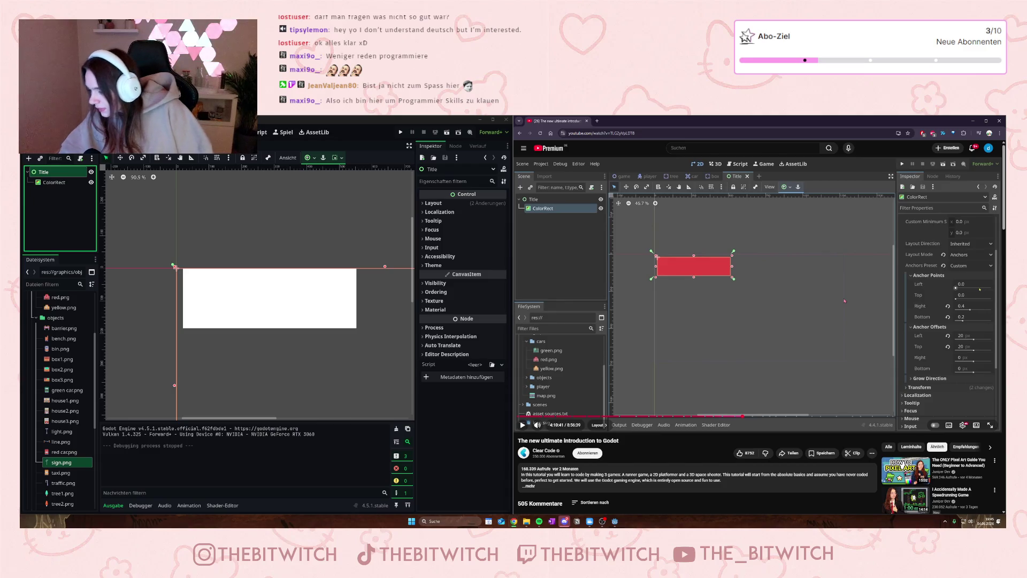
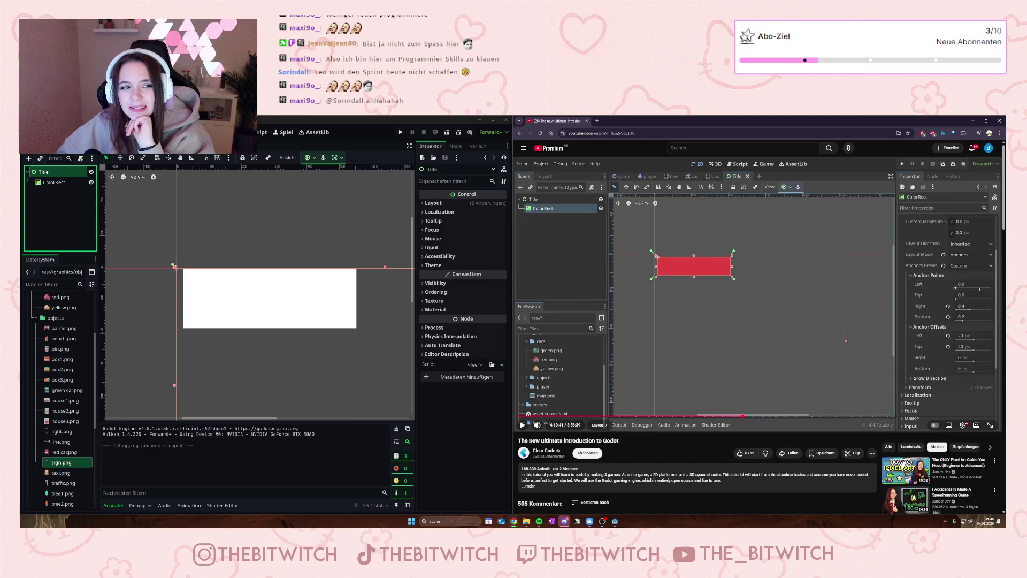
Step: Play the YouTube tutorial up to the ColorRect anchor-points section and pause there
click(811, 331)
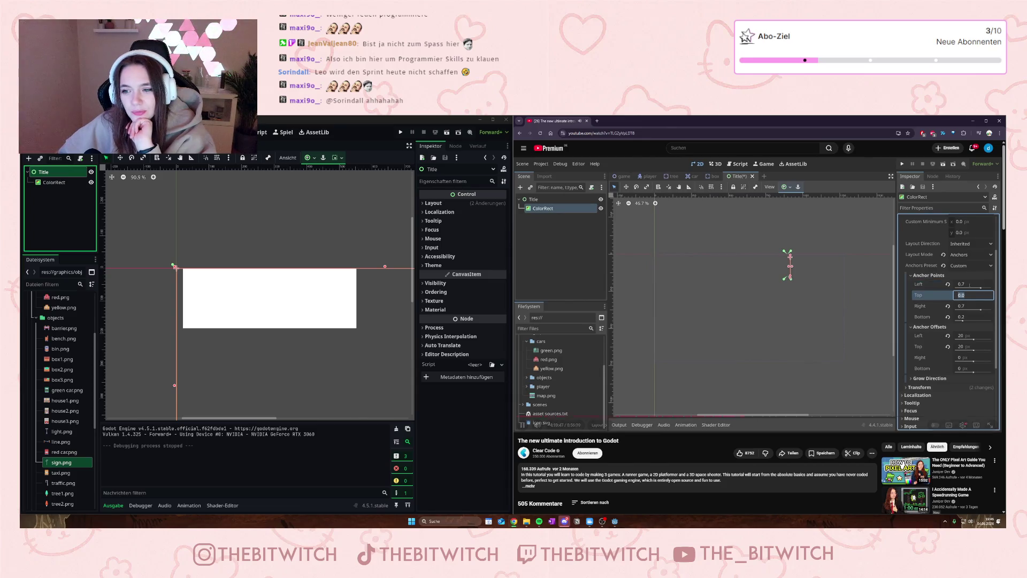
click(798, 328)
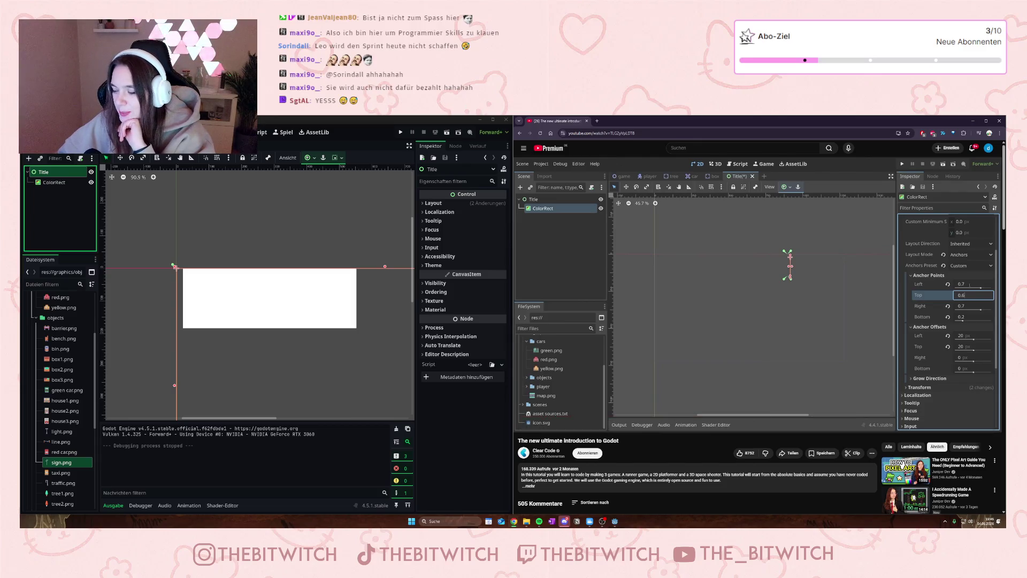
mouse_move(799, 320)
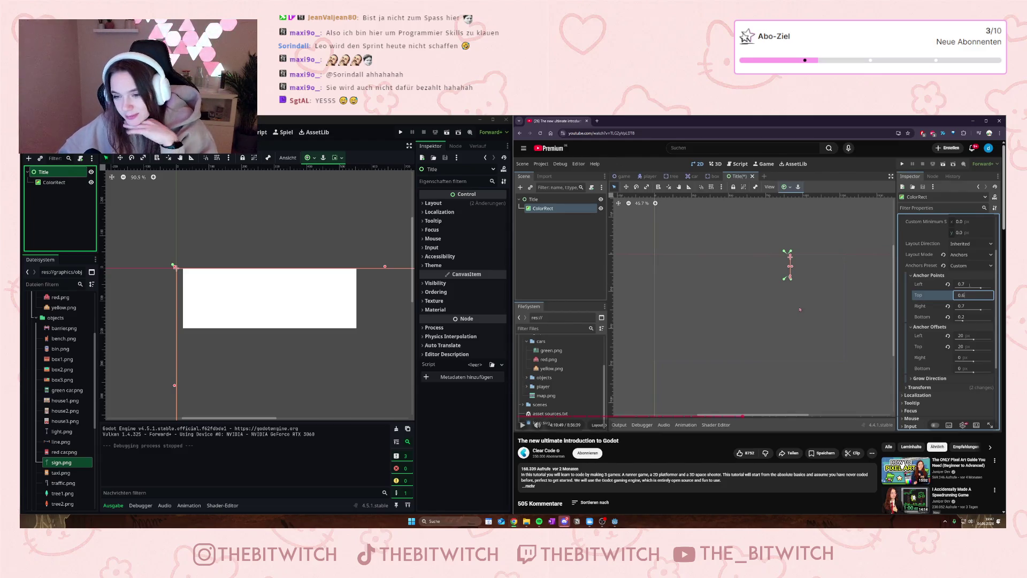
double_click(805, 325)
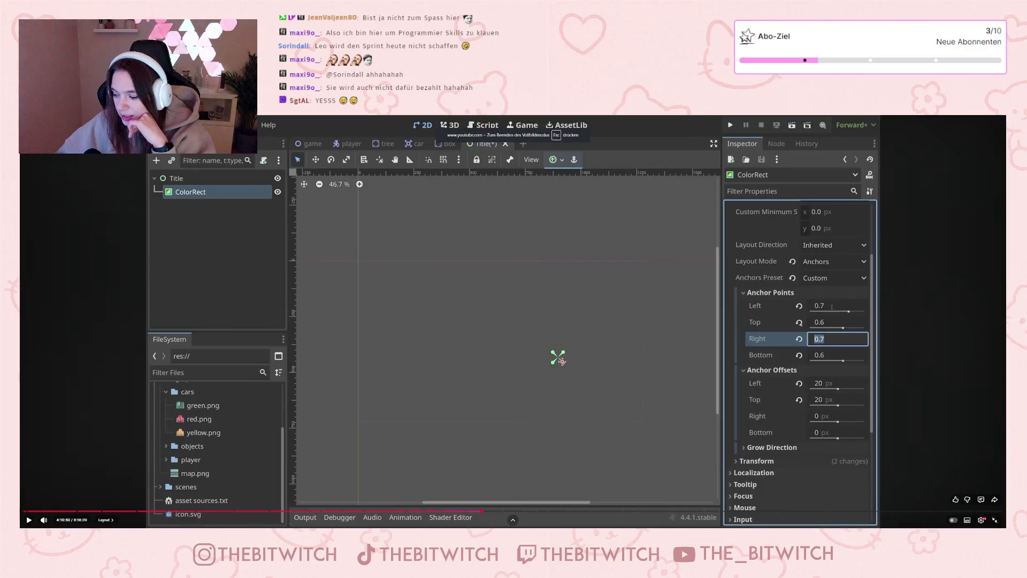
key(Escape)
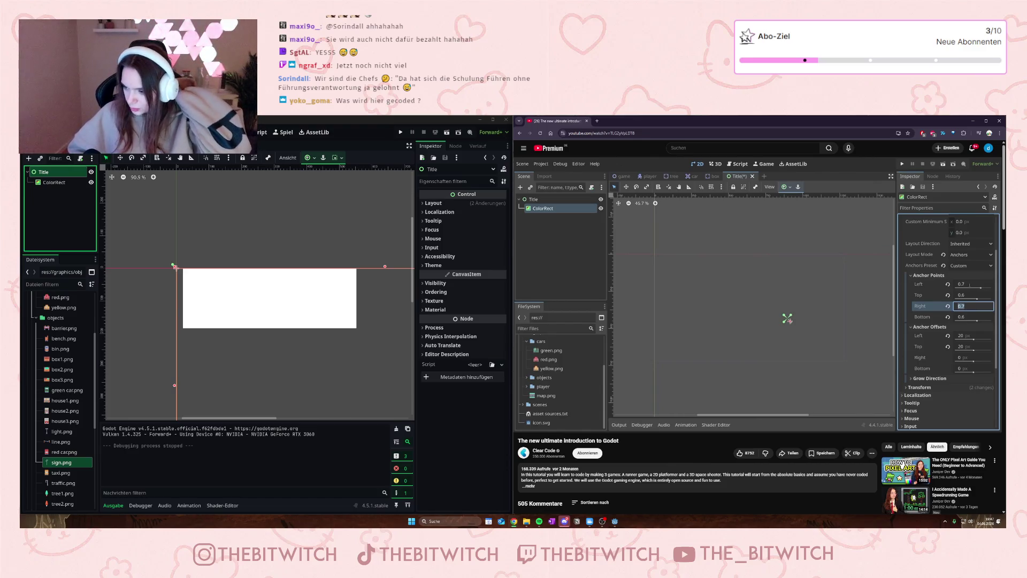
Step: Play the tutorial until the red rectangle appears bottom-right, pause, then select the ColorRect node
mouse_move(660, 349)
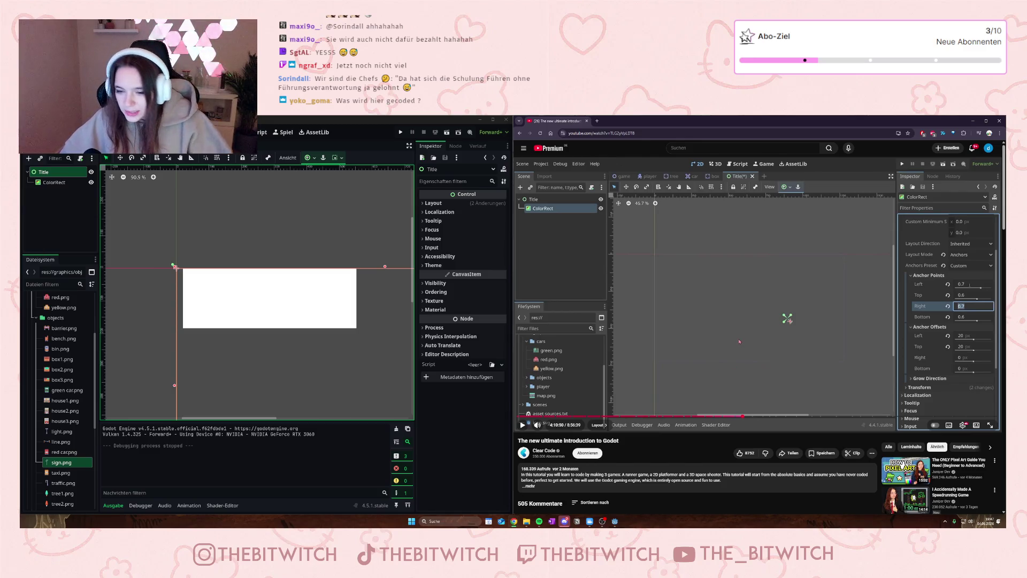
click(740, 341)
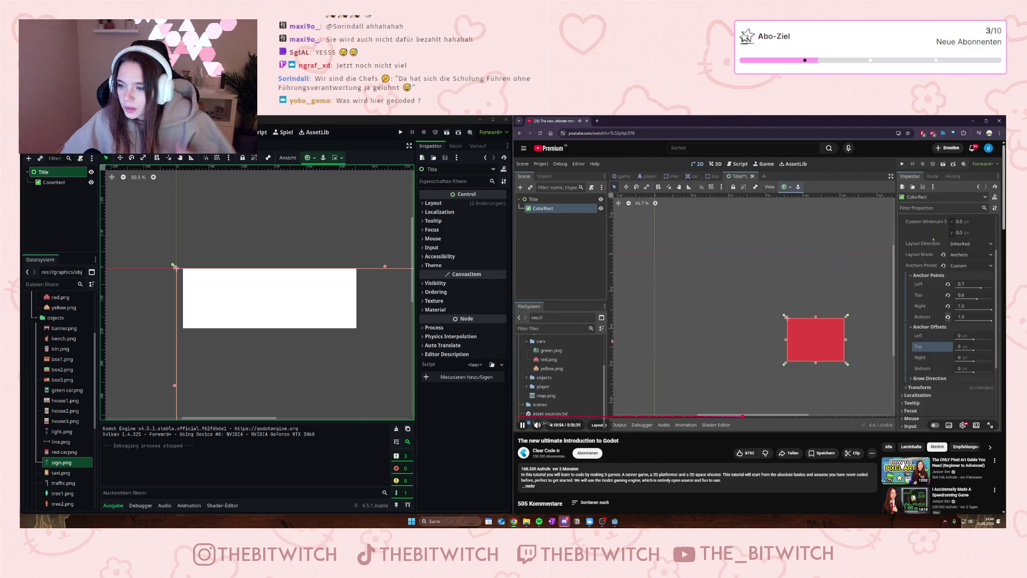
click(757, 377)
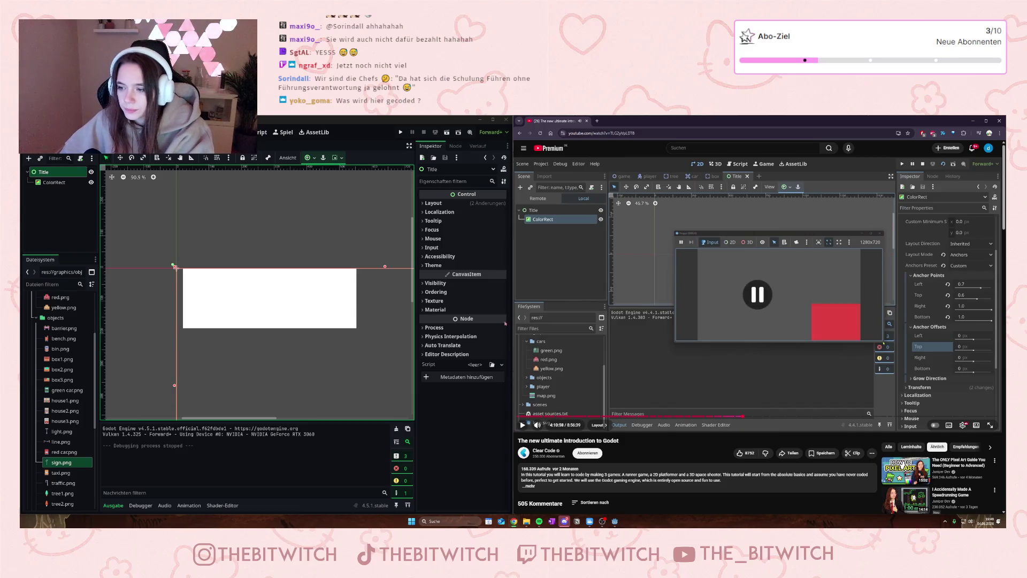
click(306, 289)
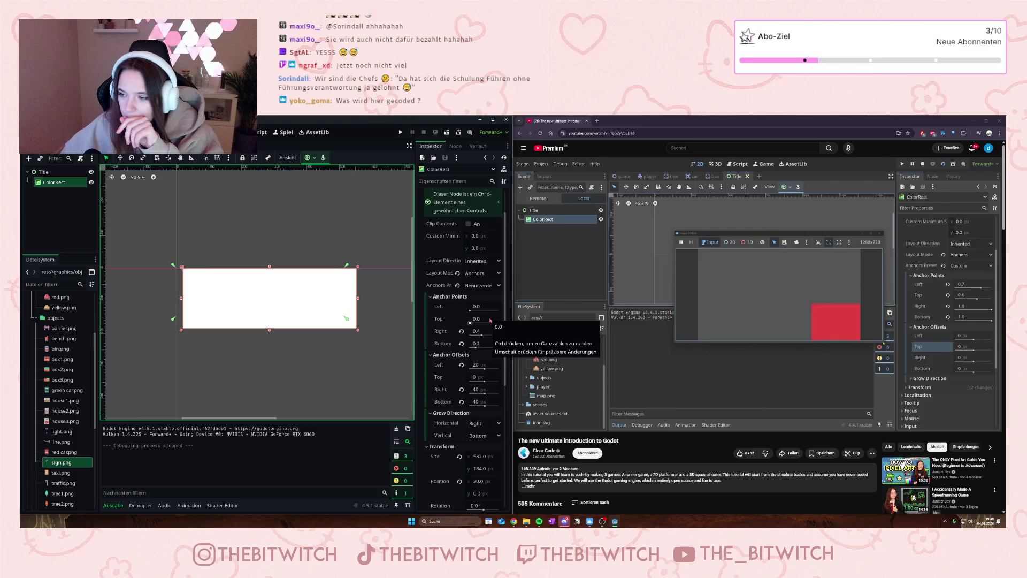
click(486, 310)
Step: Set the ColorRect anchor points to Left 0.7, Top 0.6, Right 1 and Bottom 1
click(486, 311)
text(7)
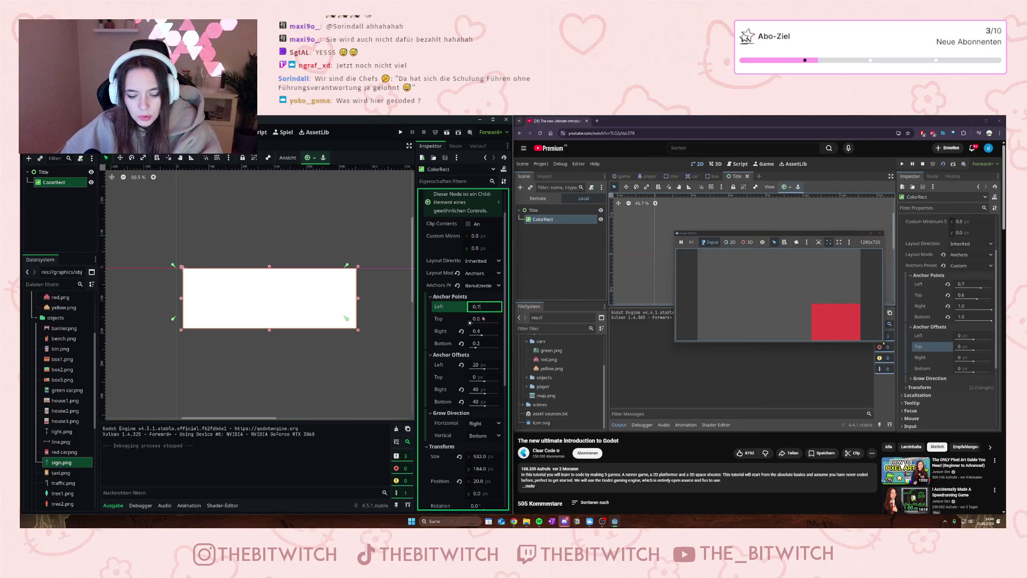
key(Tab)
click(483, 321)
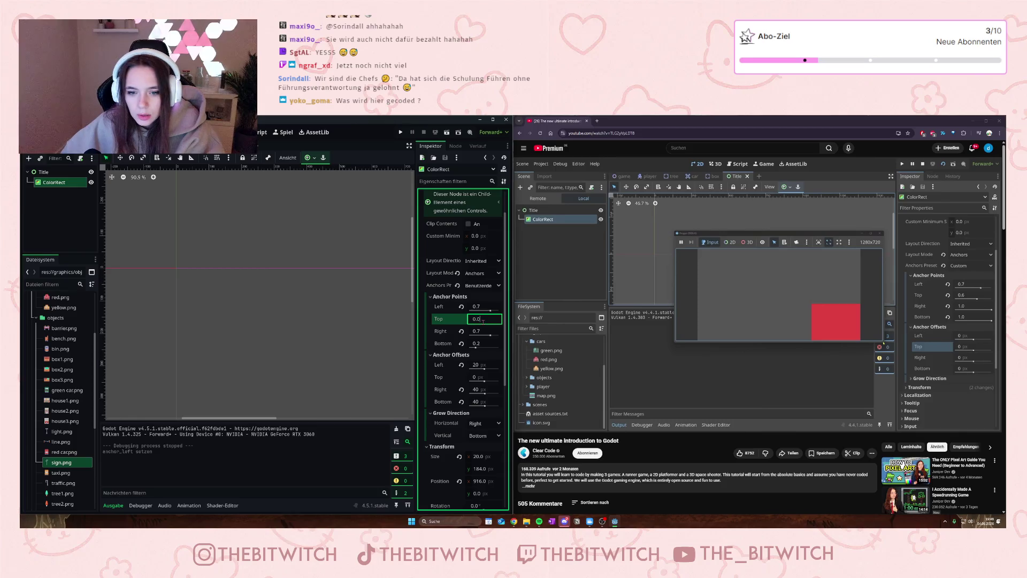
text(0.6)
click(484, 330)
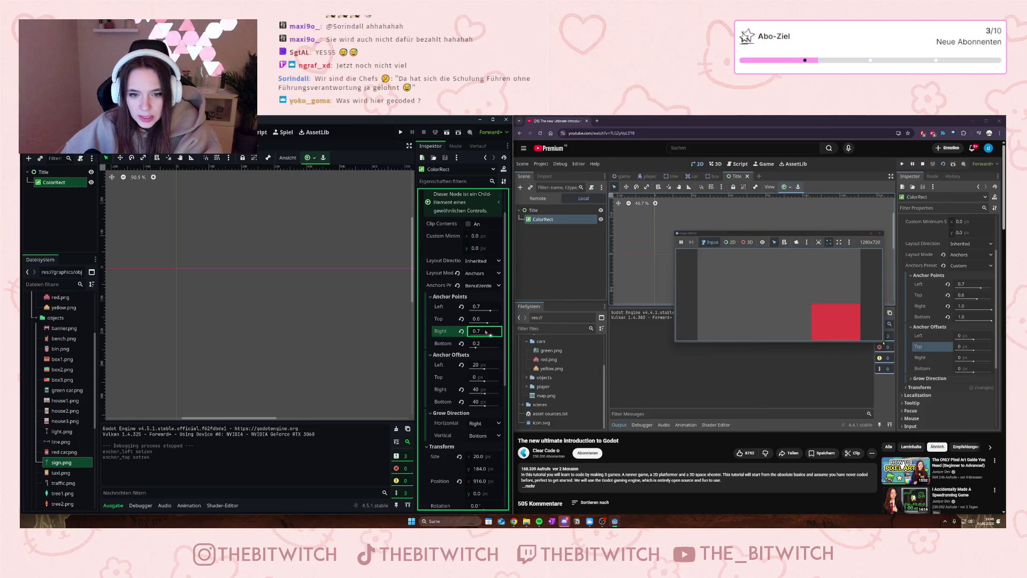
text(1)
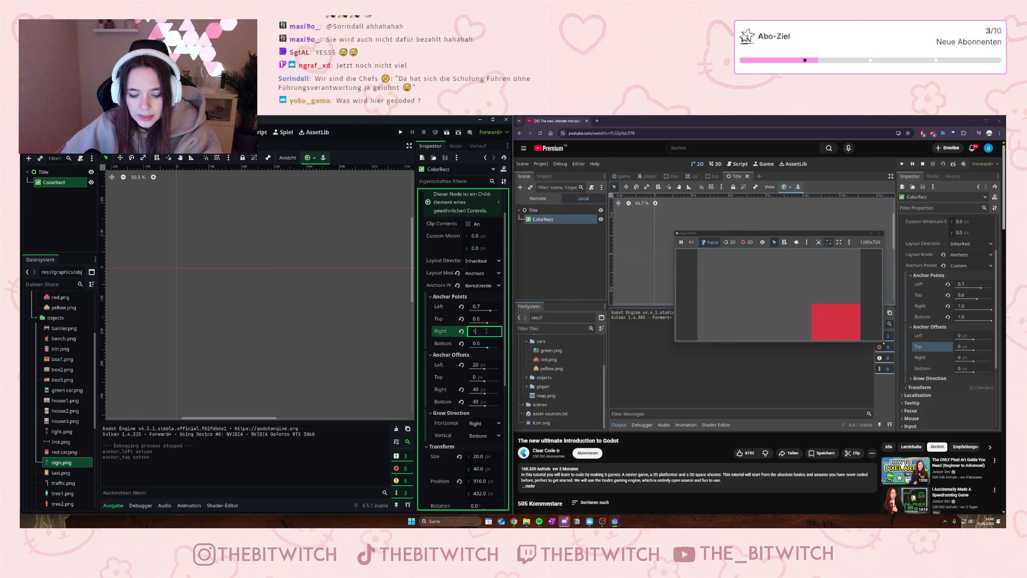
click(485, 342)
text(1)
key(Return)
scroll(244, 307, down, 12)
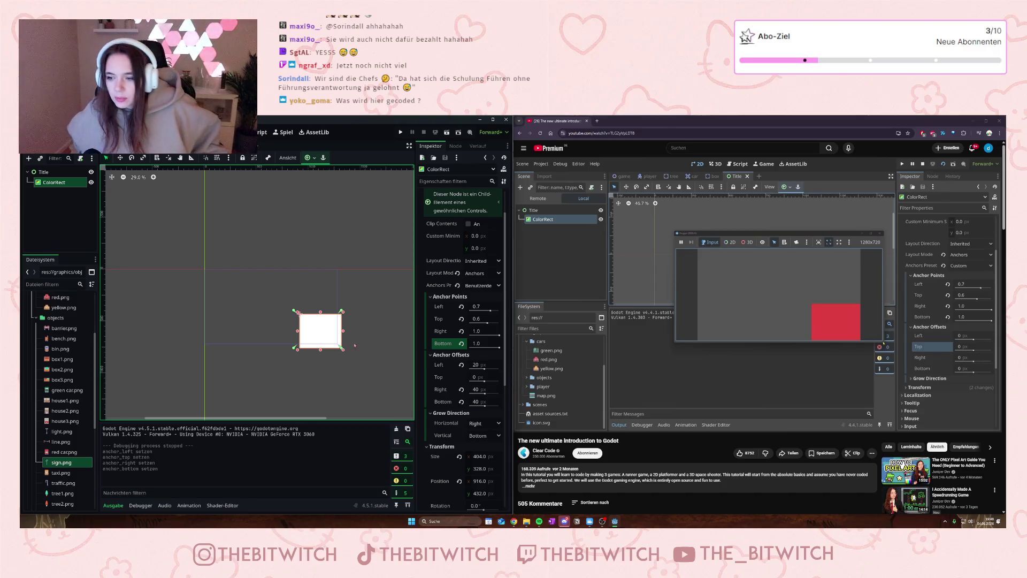
Step: Resume the tutorial video to follow the next part
mouse_move(696, 309)
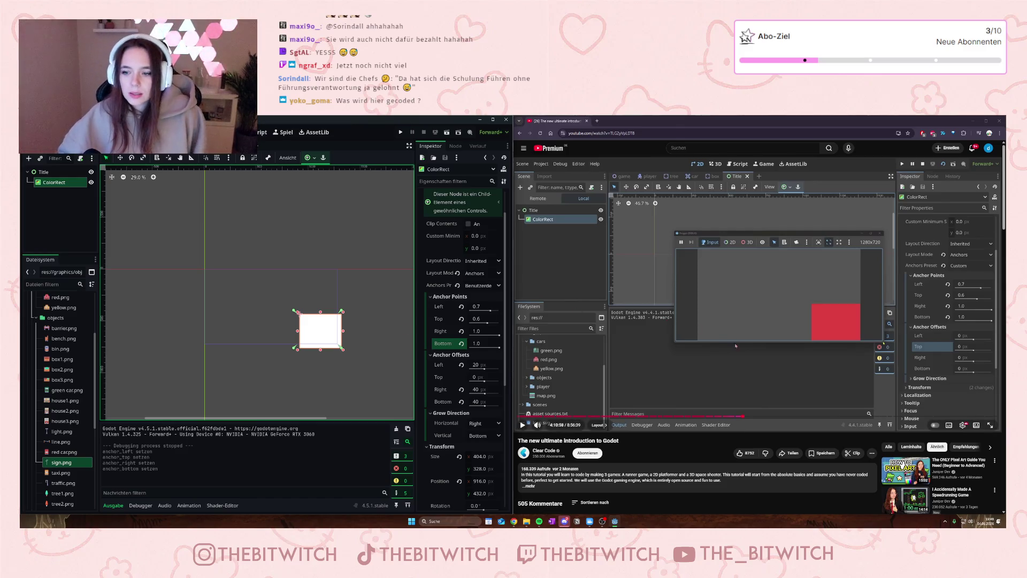
click(794, 302)
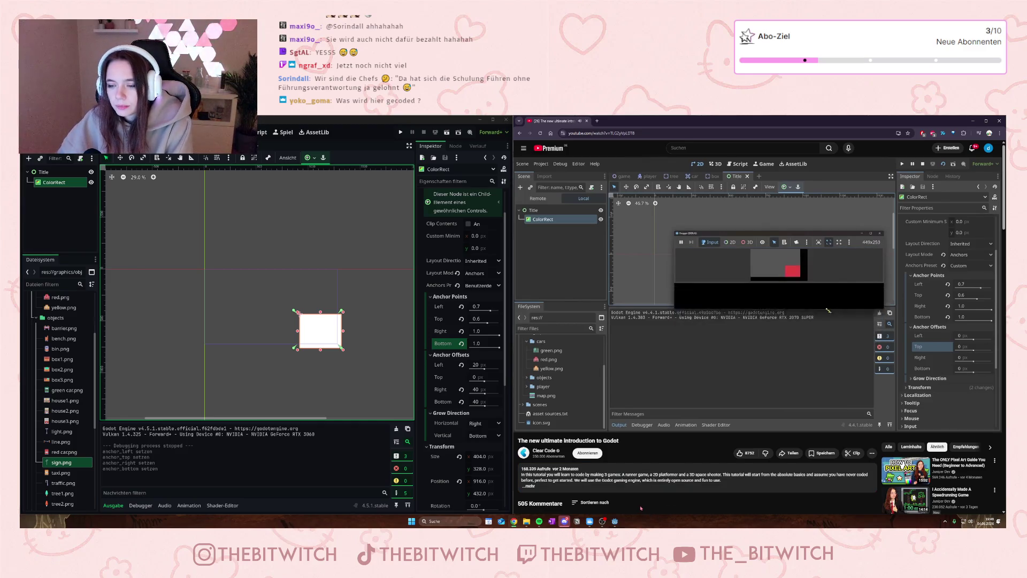
mouse_move(772, 369)
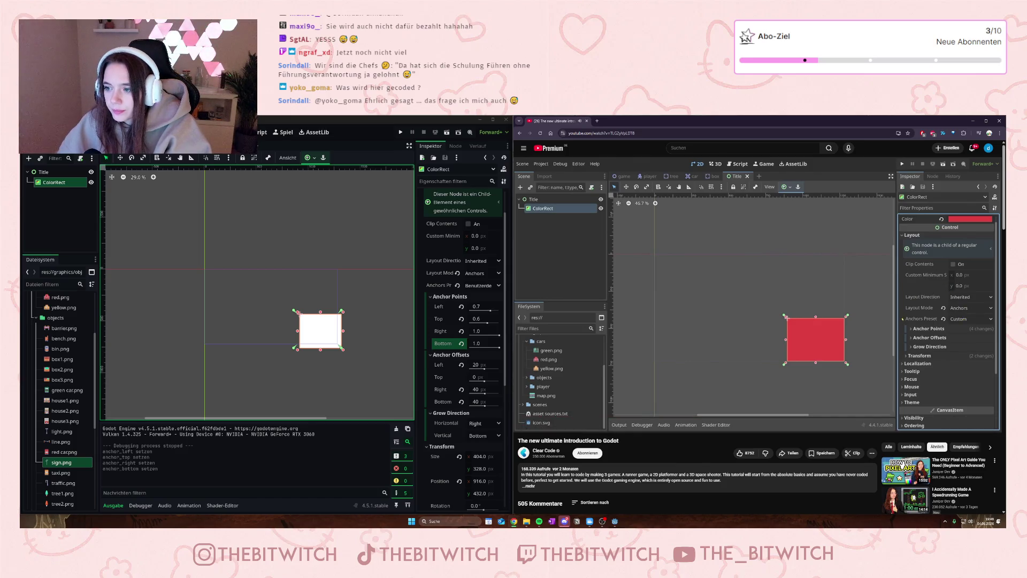
mouse_move(763, 347)
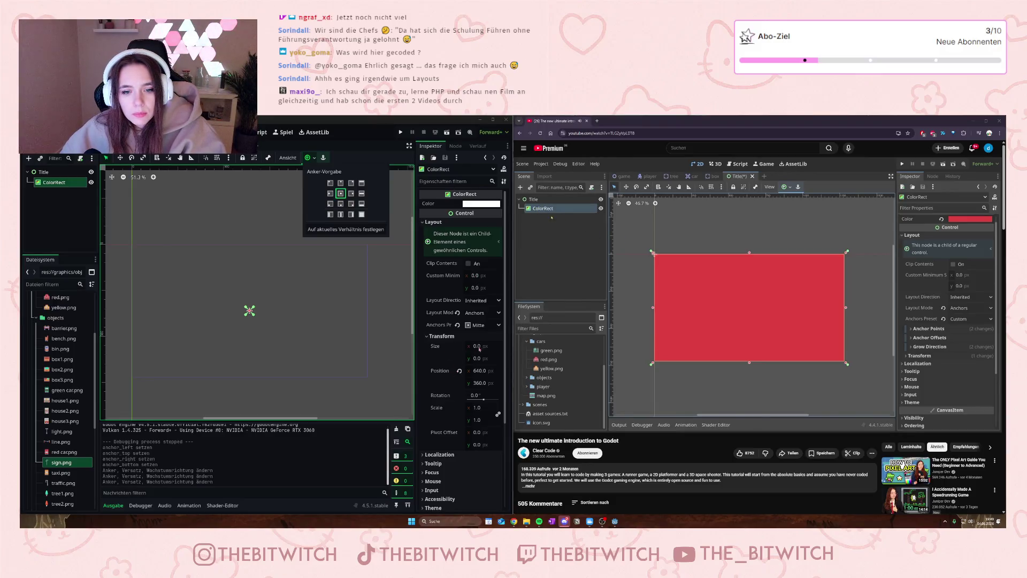
Step: Set the ColorRect size to 100 × 100
click(479, 349)
click(477, 346)
text(2)
key(Return)
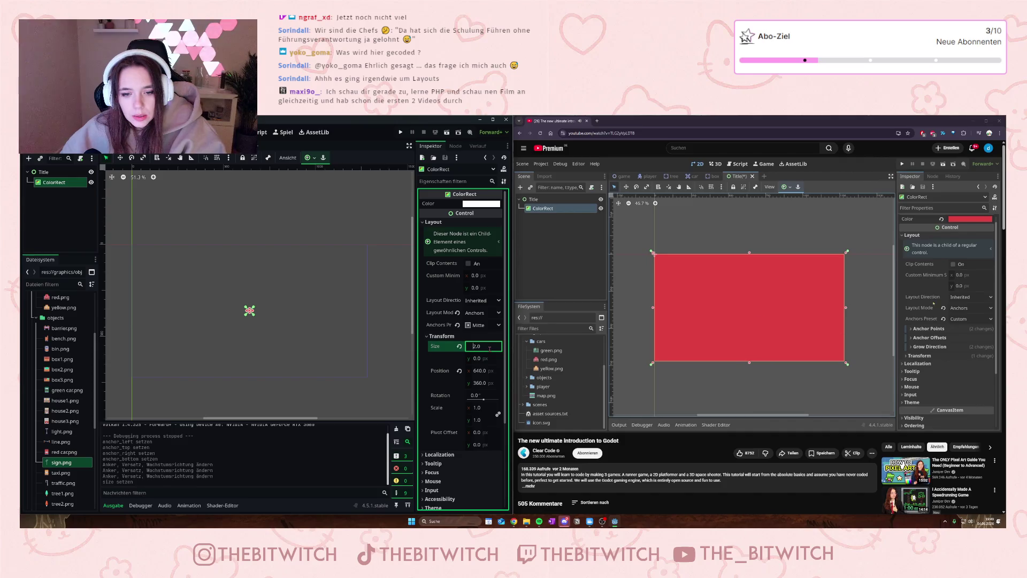
key(Up)
key(Up)
key(Up)
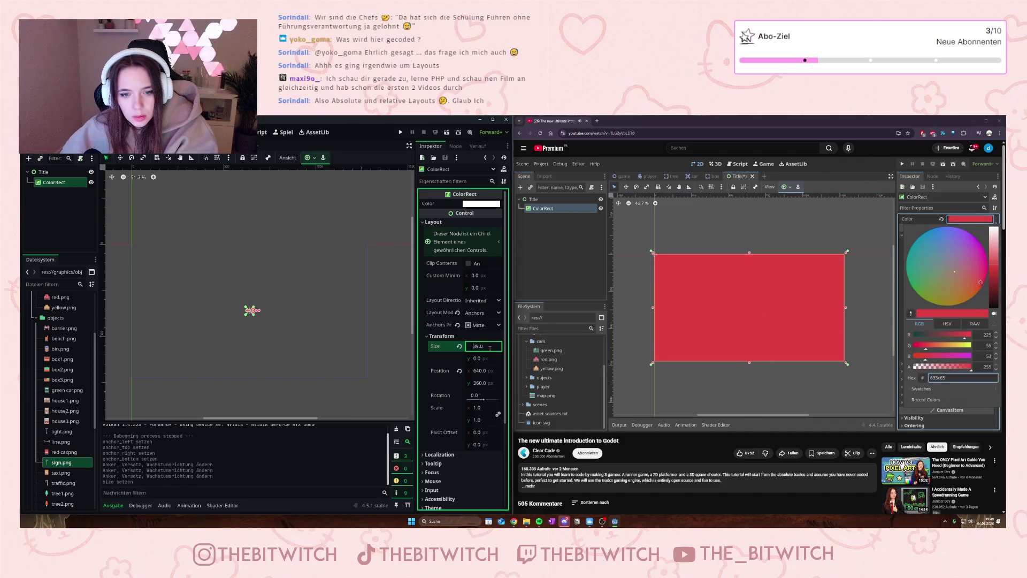
key(Up)
key(Up)
key(Up)
double_click(479, 346)
text(1)
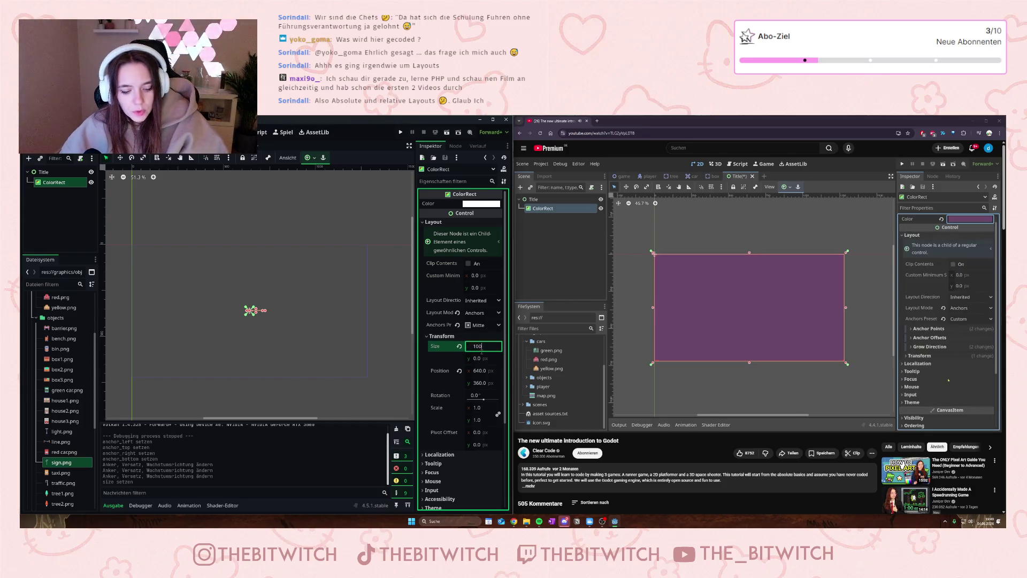
text(00)
click(482, 358)
text(10)
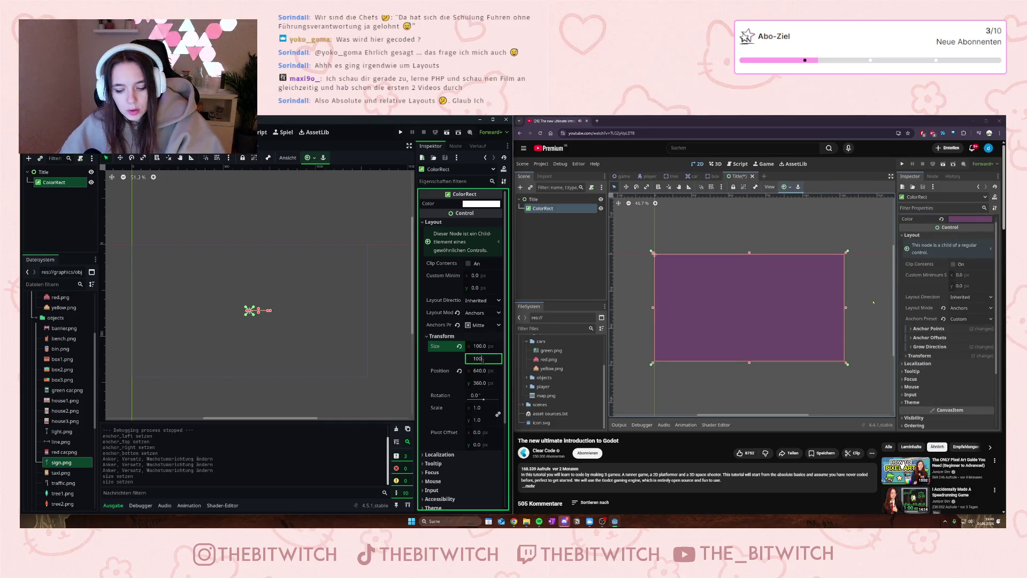
key(Return)
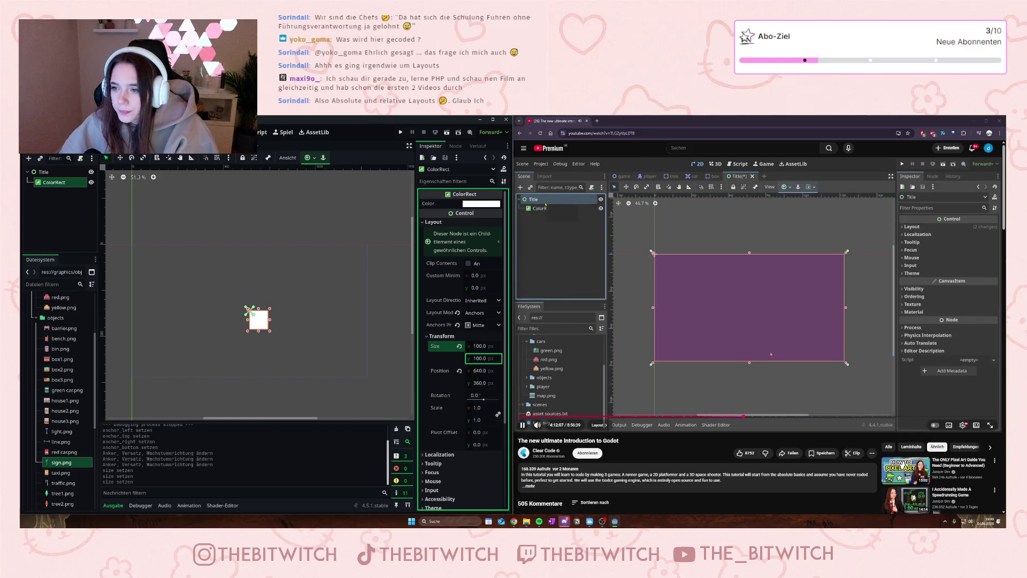
Step: Pause the tutorial and apply the Center anchor preset to the ColorRect
click(766, 347)
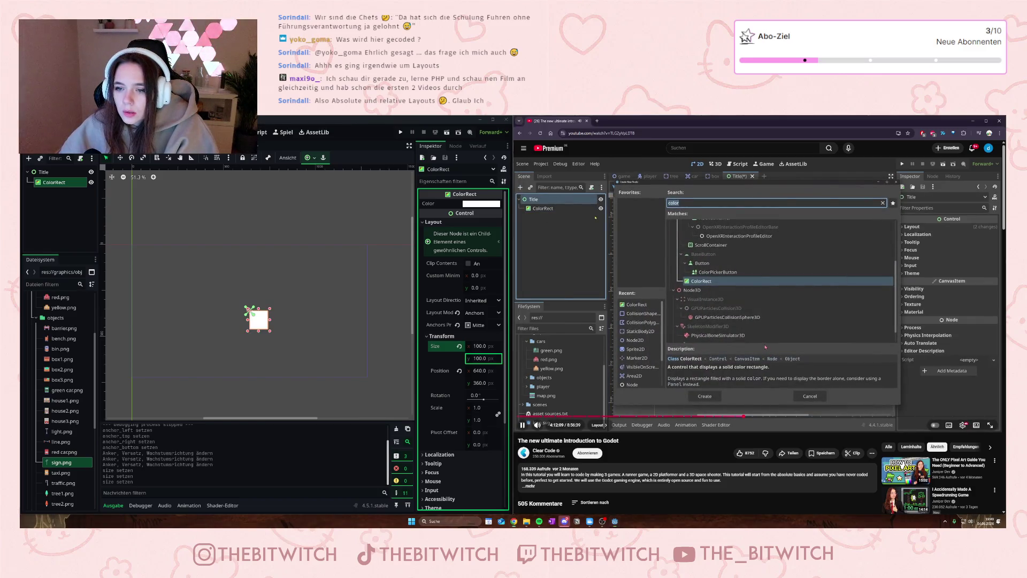
click(308, 157)
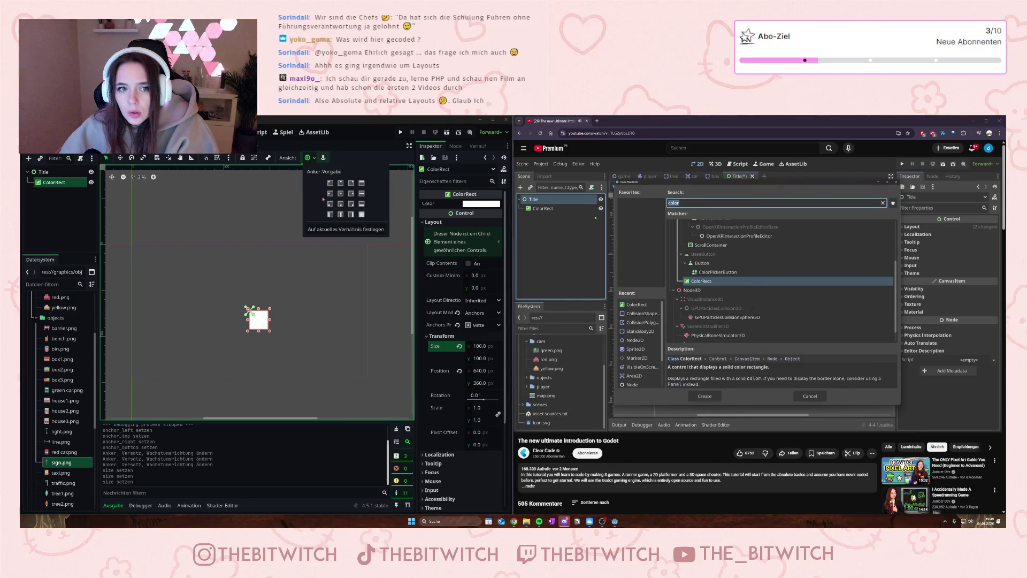
click(340, 194)
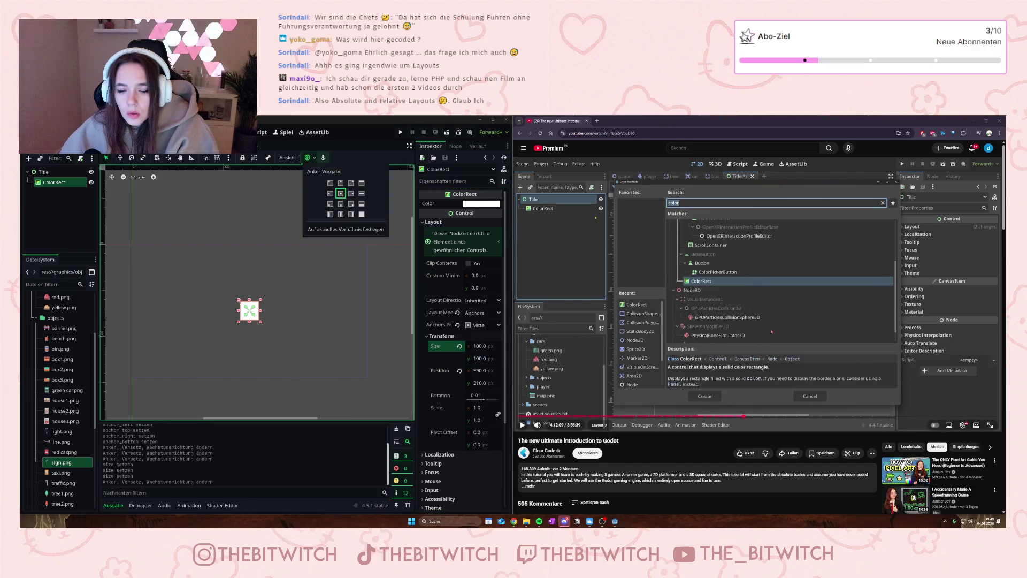
Step: Rewind the tutorial about ten seconds and pause it again
click(745, 408)
key(j)
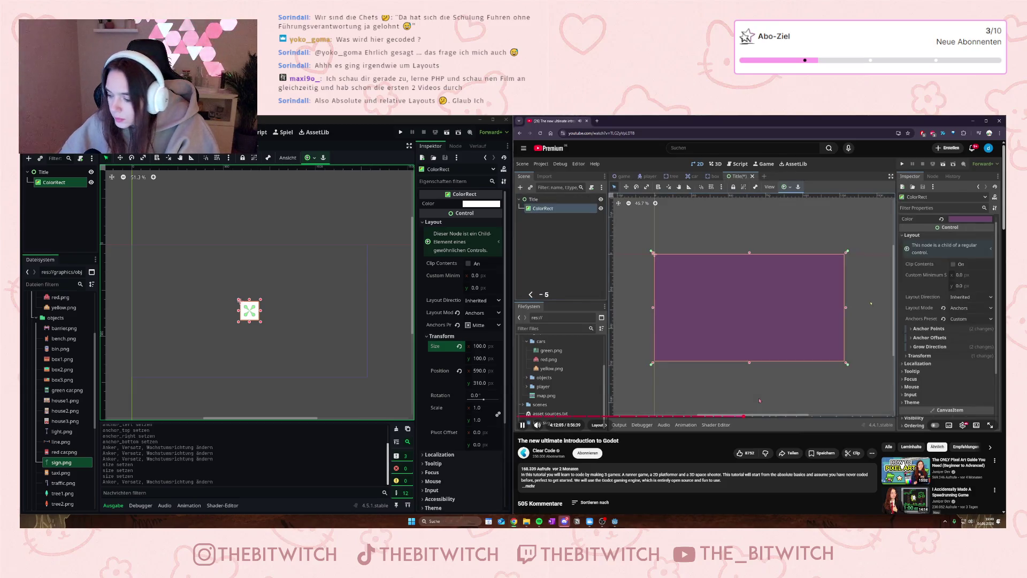
key(Left)
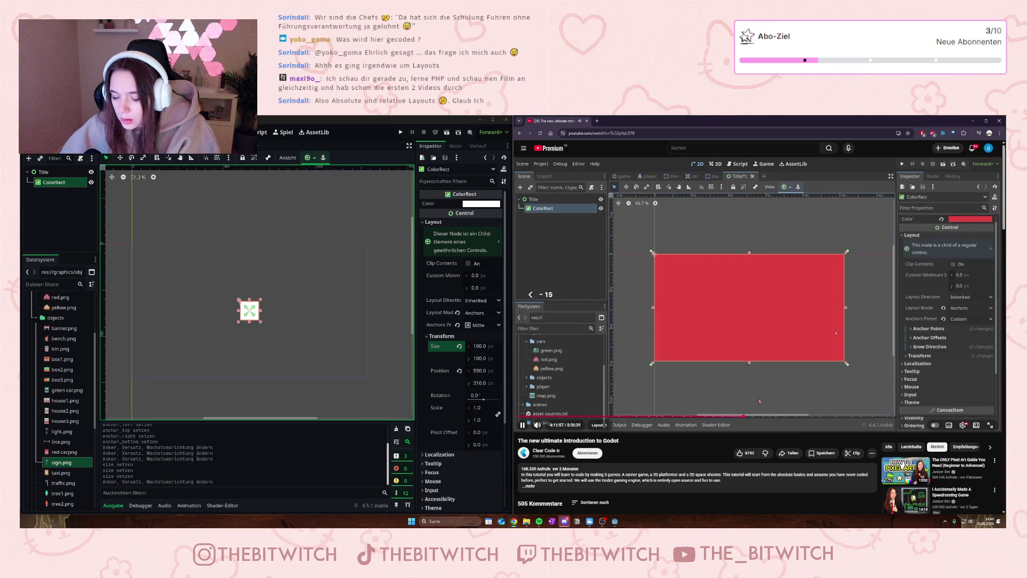
key(k)
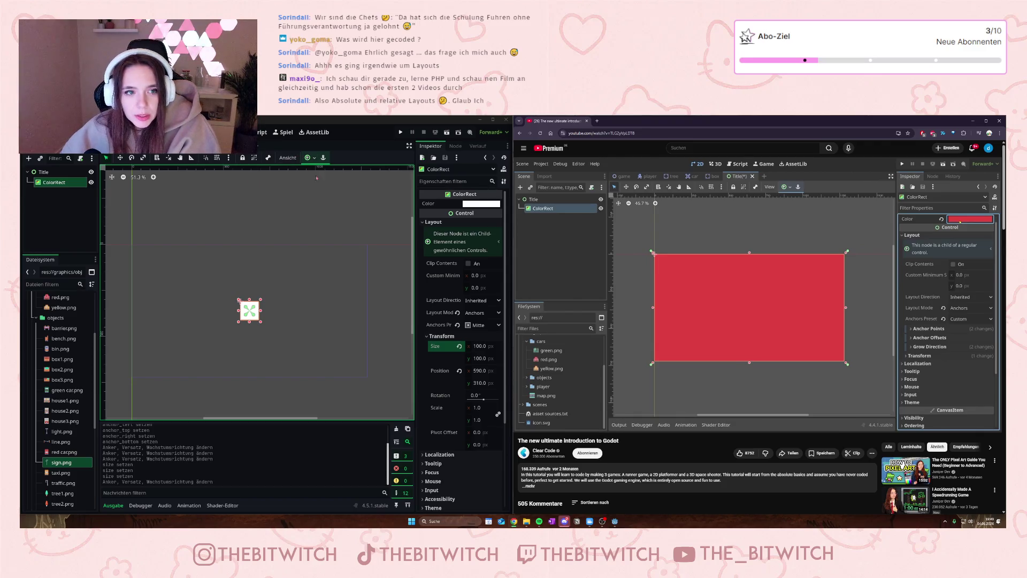
Step: Apply the Full Rect anchor preset so the ColorRect fills the screen, then open its colour
click(311, 157)
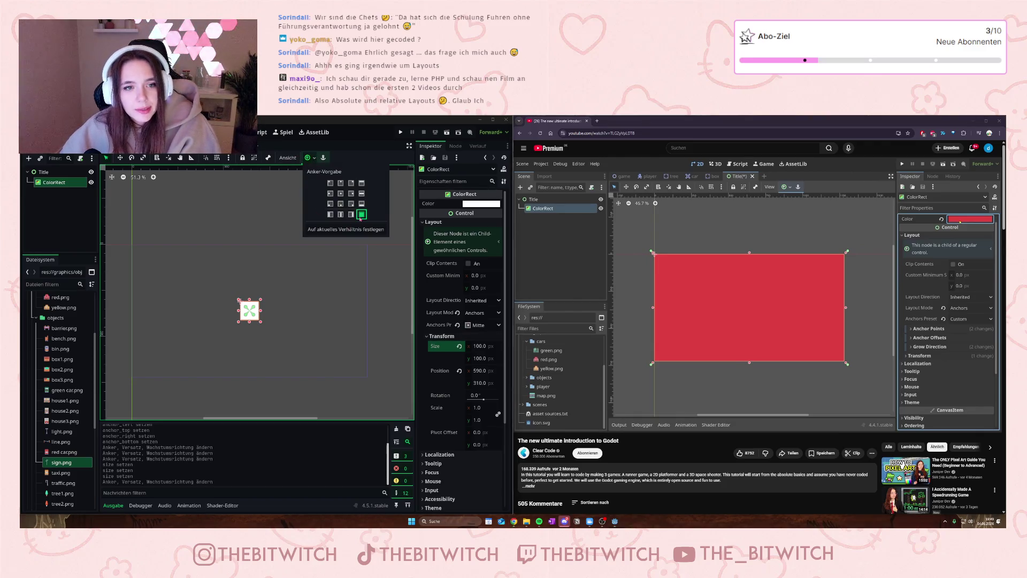
click(362, 214)
click(483, 210)
click(482, 204)
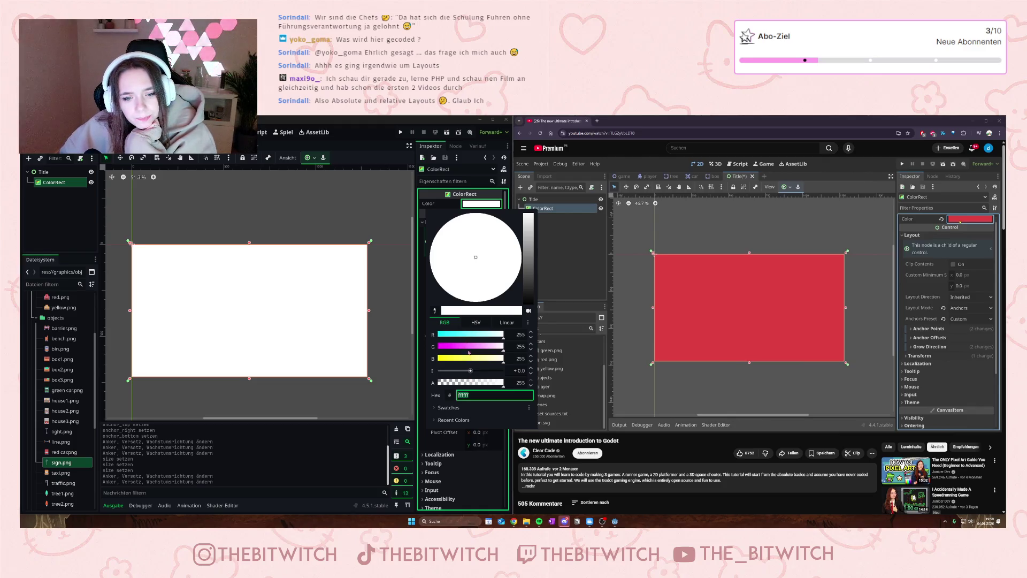
Step: Drag the colour picker to a lilac/purple shade and close it
drag(452, 350, 443, 347)
mouse_move(503, 236)
mouse_down()
mouse_move(508, 247)
mouse_move(491, 262)
mouse_move(475, 250)
mouse_move(495, 239)
mouse_up()
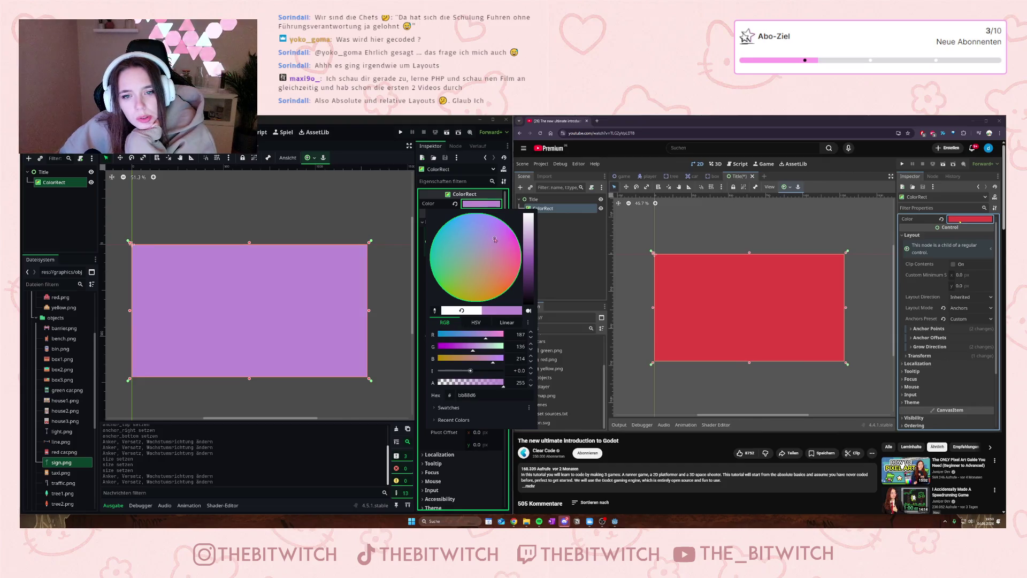
click(702, 355)
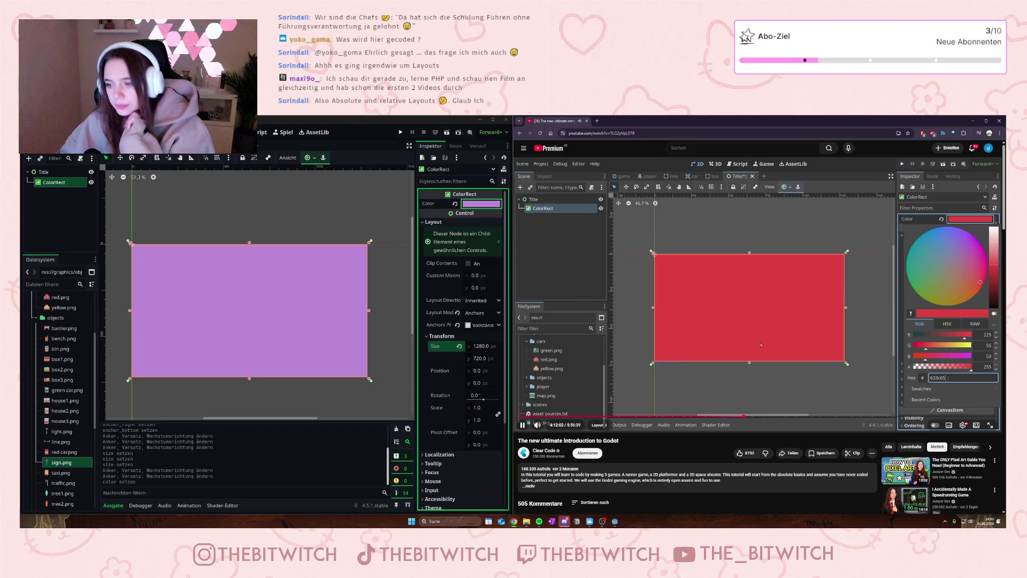
Step: Pause the tutorial and switch to the road-level game scene
key(space)
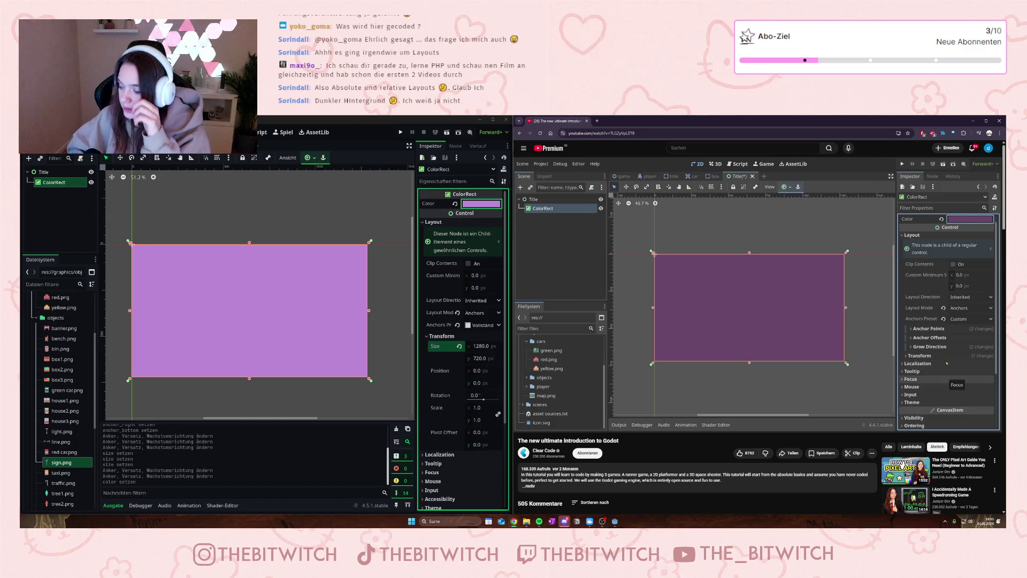
mouse_move(620, 315)
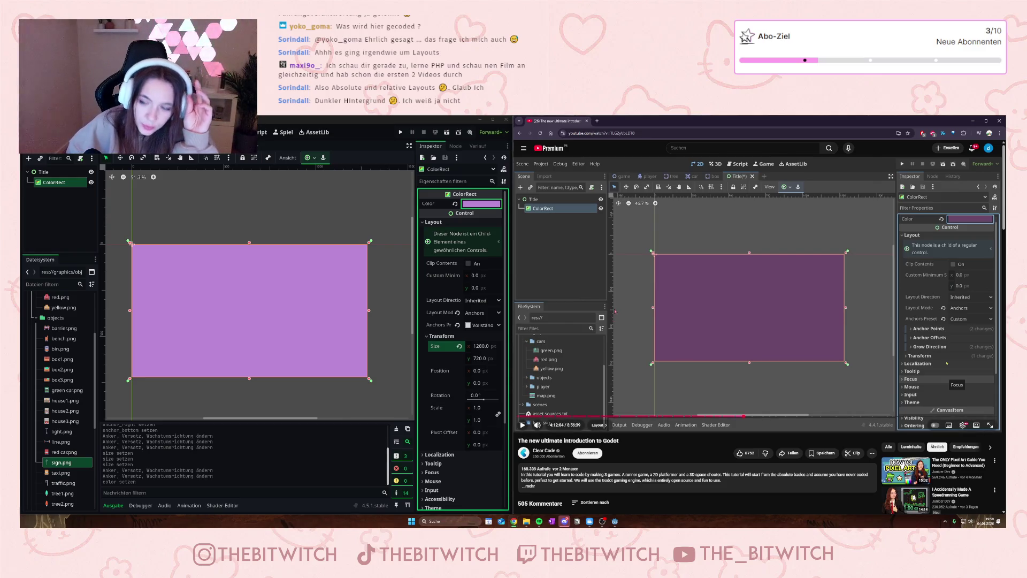
click(151, 303)
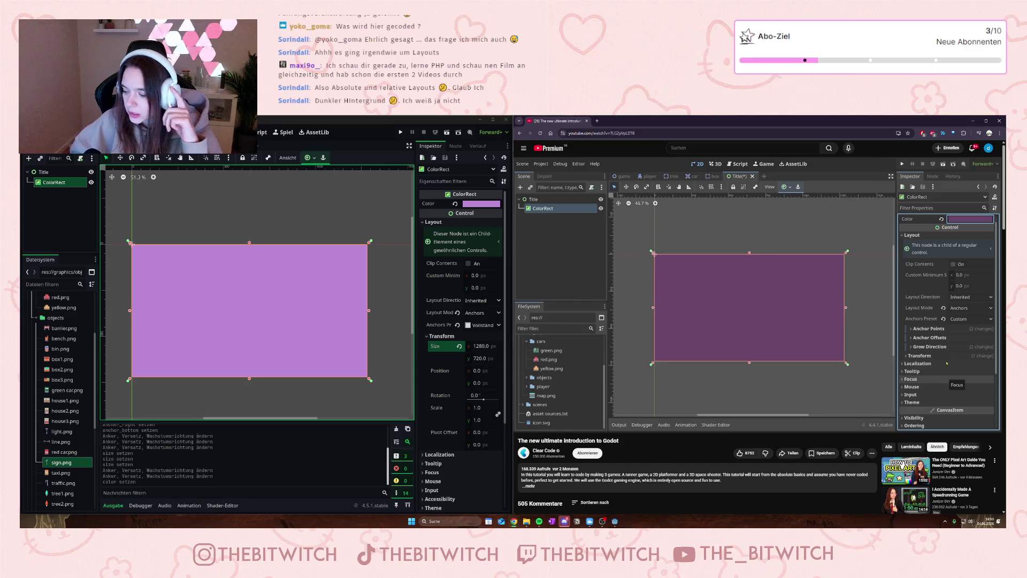
key(ctrl+Tab)
scroll(262, 301, up, 2)
scroll(262, 302, down, 1)
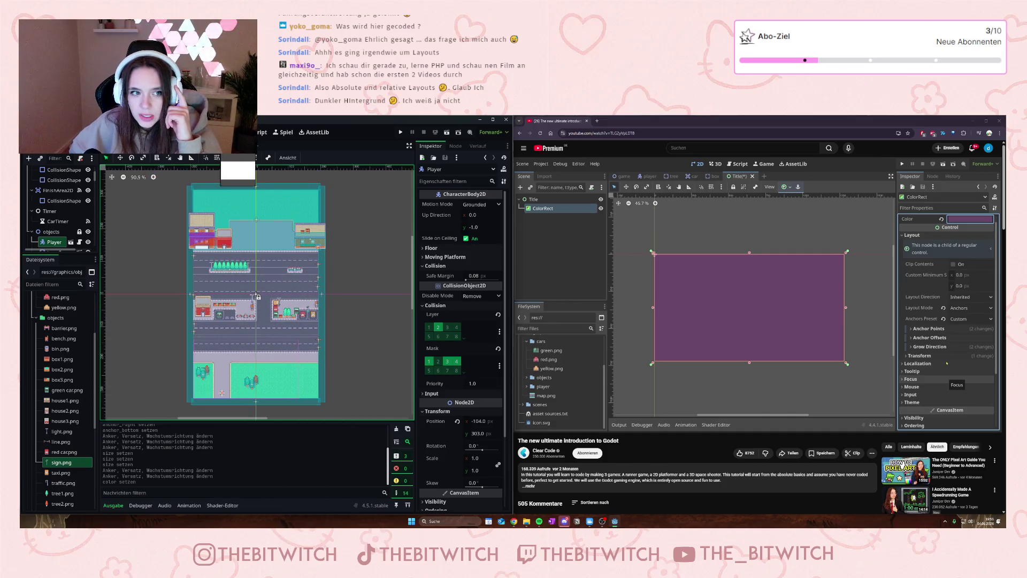
key(ctrl+Tab)
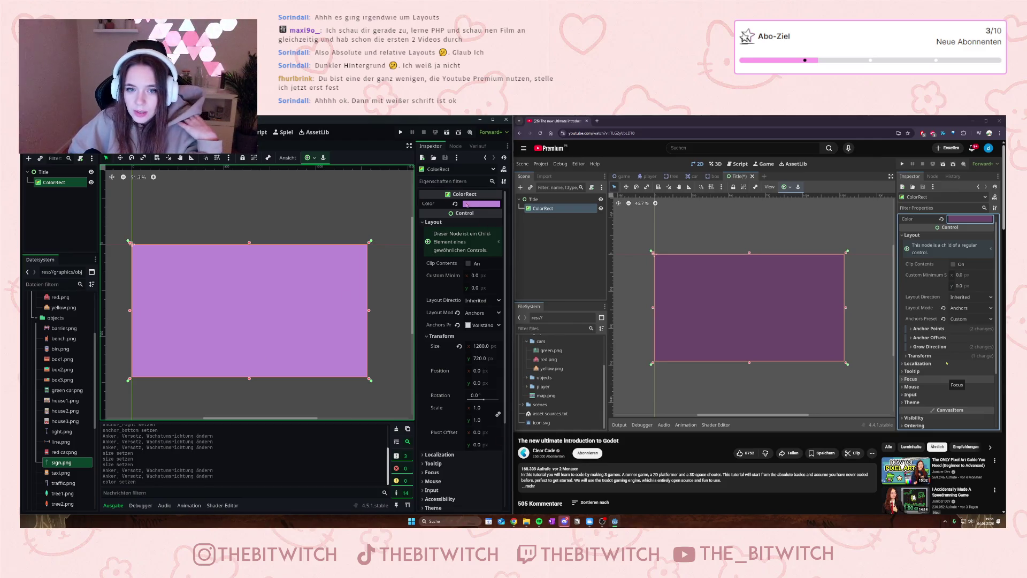
Step: Lower the blue component and pick a tan shade for the ColorRect background
click(474, 205)
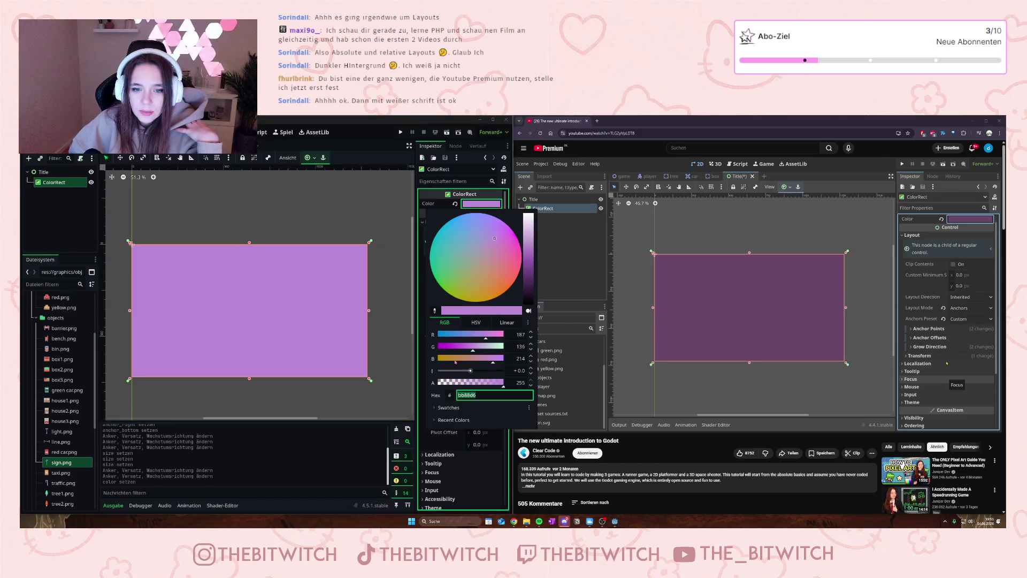
drag(455, 362, 443, 362)
mouse_move(483, 297)
mouse_down()
mouse_move(487, 275)
mouse_move(498, 285)
mouse_up()
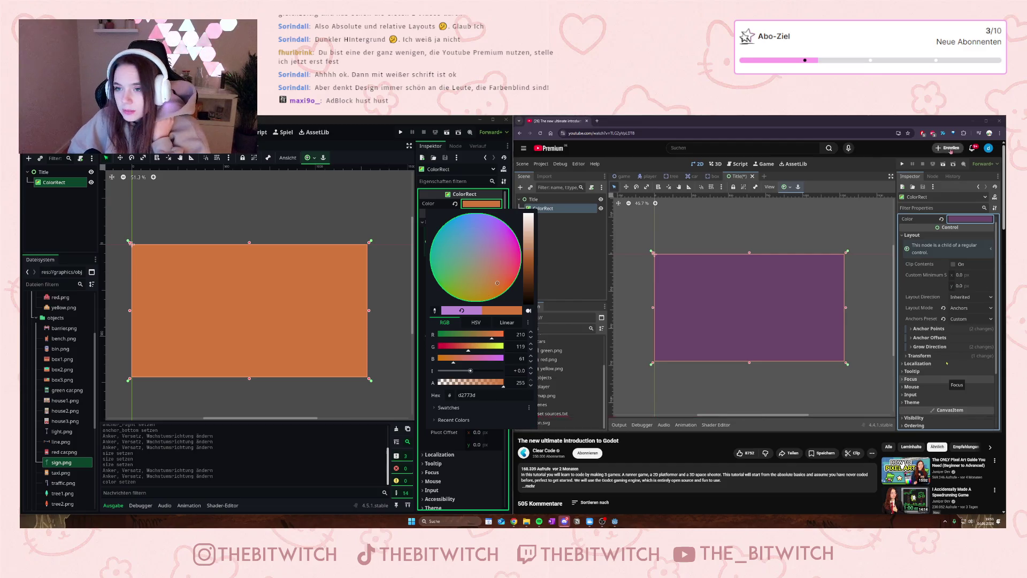
mouse_move(881, 342)
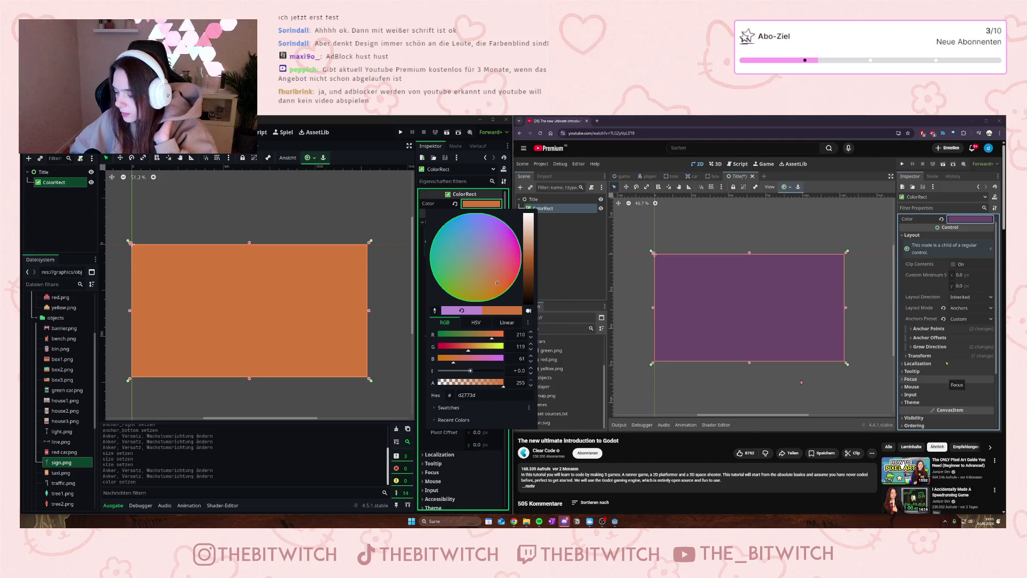
mouse_move(796, 382)
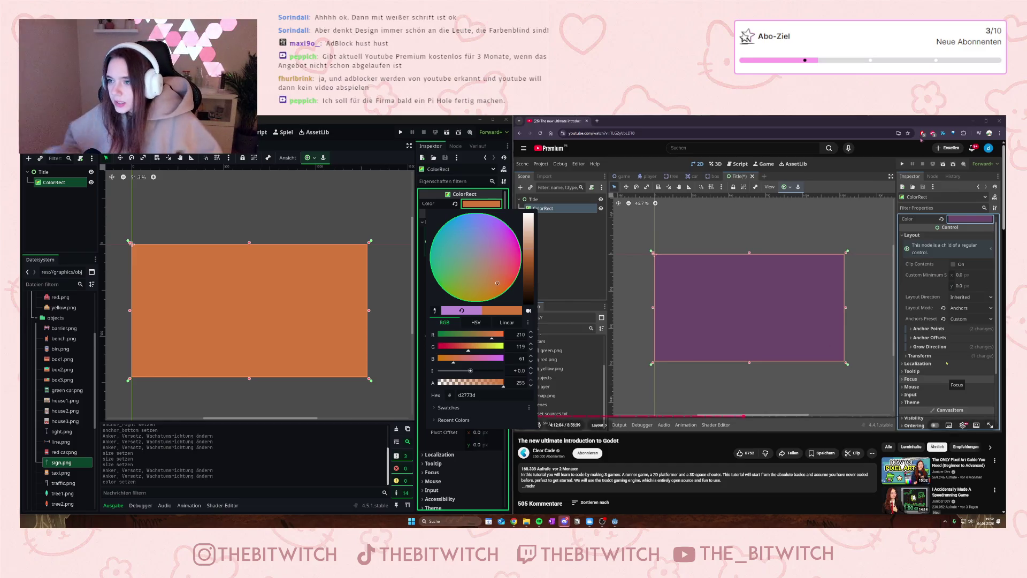
mouse_move(798, 272)
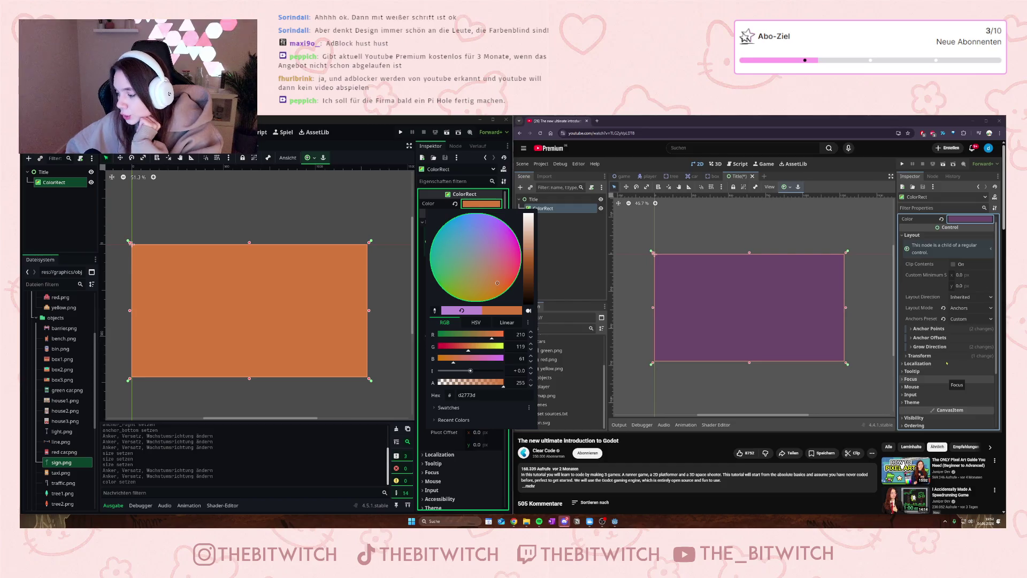
mouse_move(579, 307)
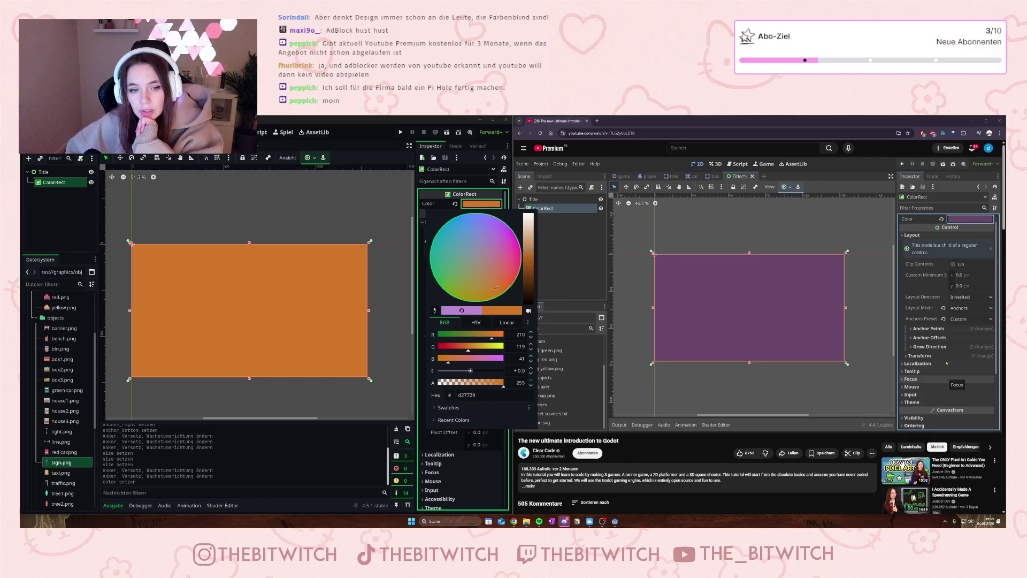
Step: Check the road-level scene, return to Title, and pick a tan shade again
key(Escape)
key(ctrl+Tab)
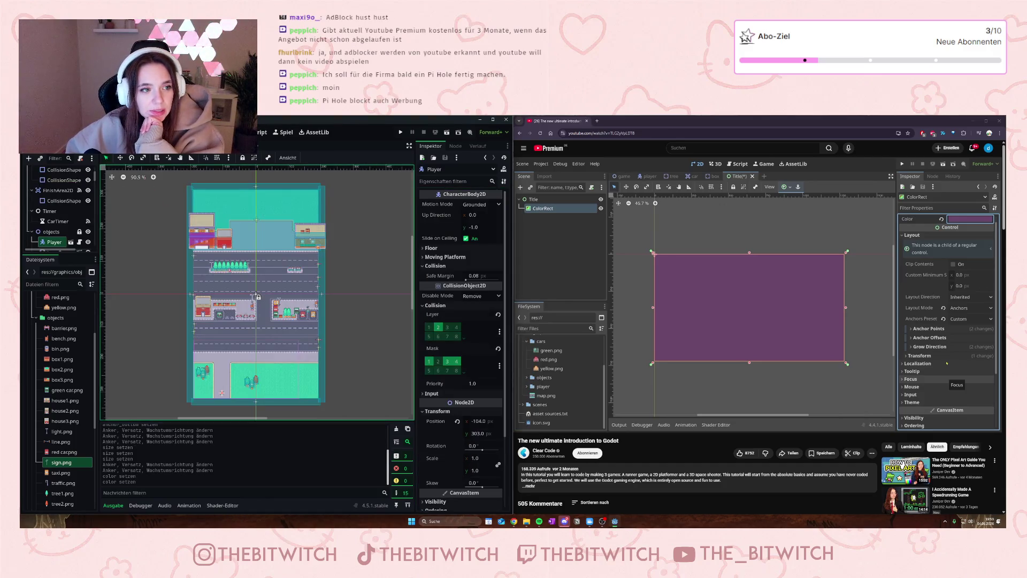
scroll(256, 295, up, 7)
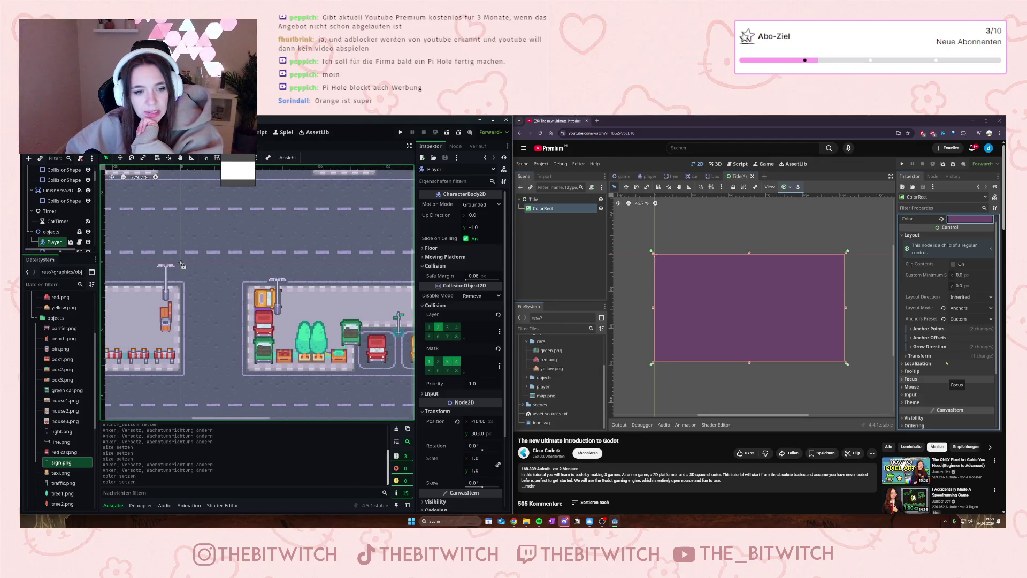
key(ctrl+Tab)
click(467, 204)
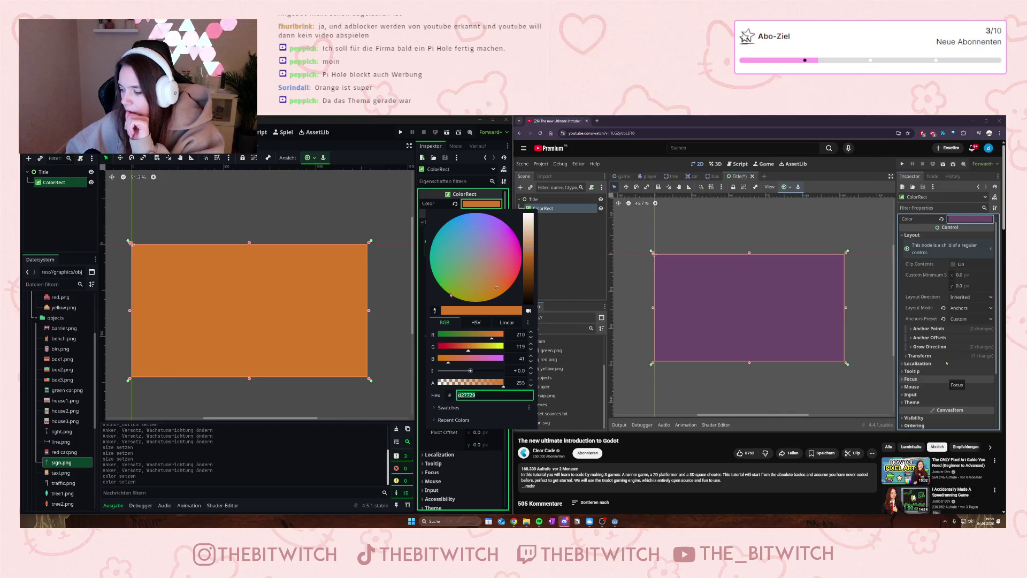
click(483, 277)
Step: Adjust the colour wheel and intensity to a golden mustard yellow, then close the picker
drag(484, 284, 486, 282)
mouse_move(471, 371)
mouse_down()
mouse_move(485, 372)
mouse_move(465, 373)
mouse_move(474, 377)
mouse_up()
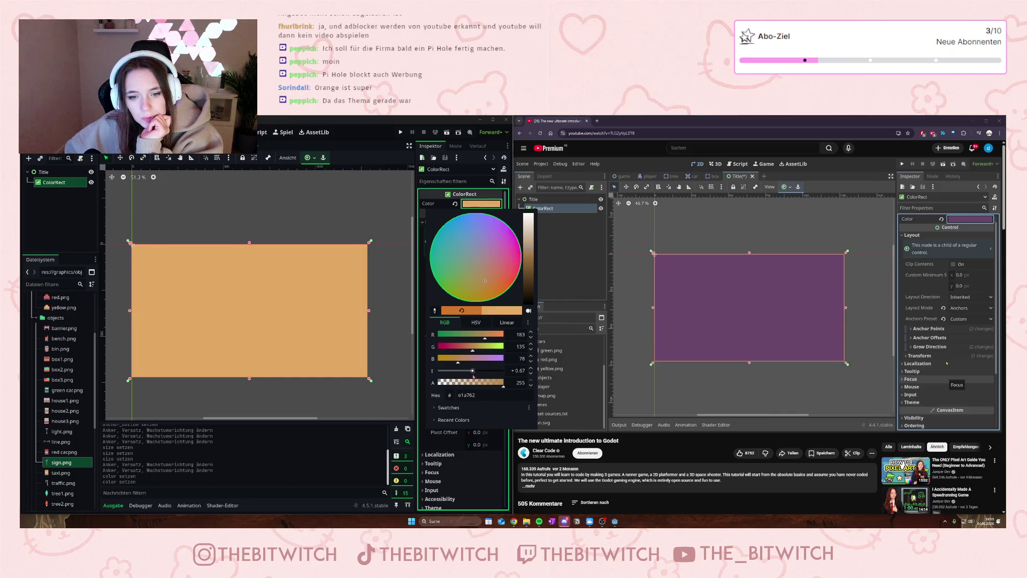
drag(485, 289, 483, 293)
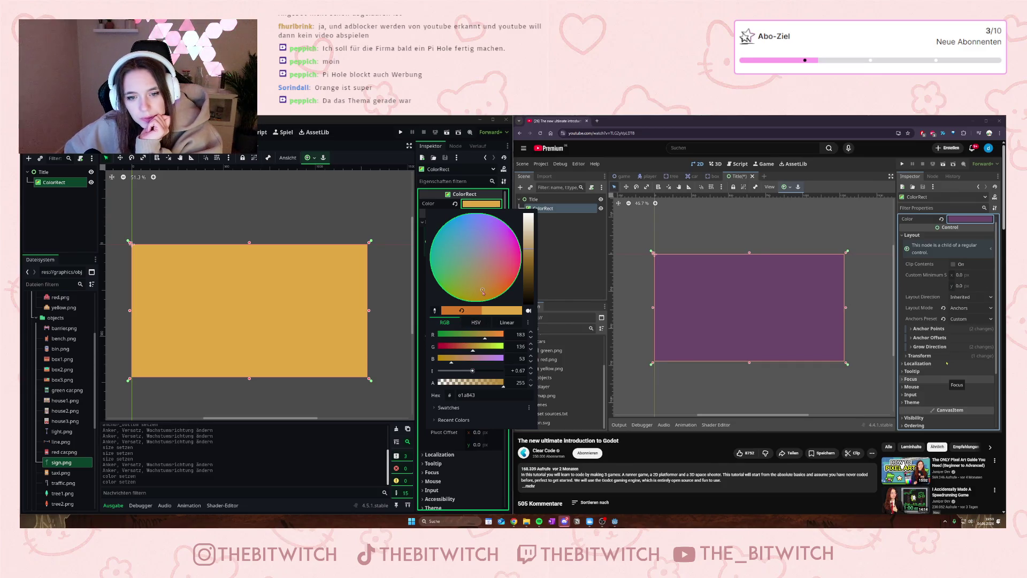
drag(483, 291, 482, 295)
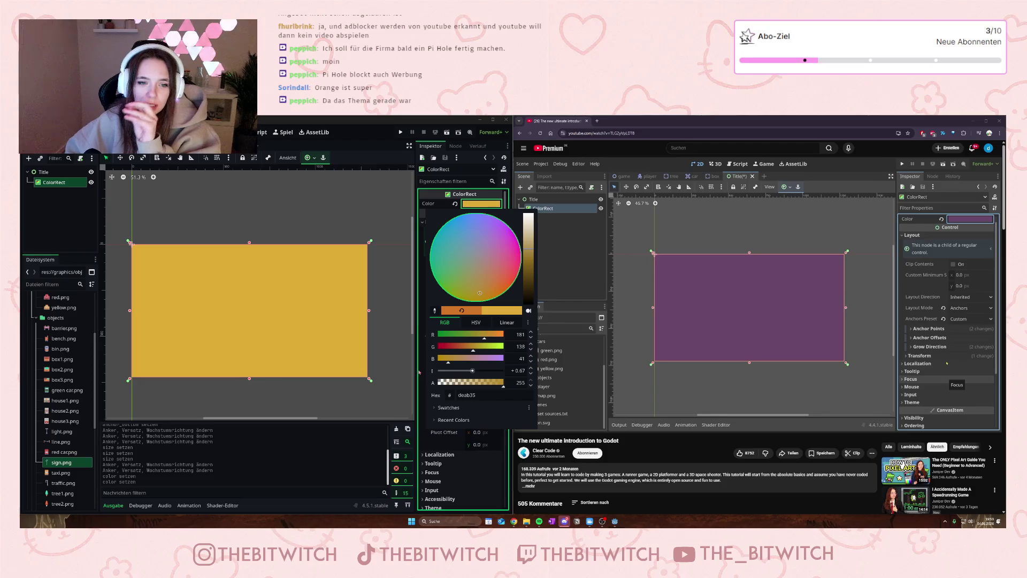
click(375, 205)
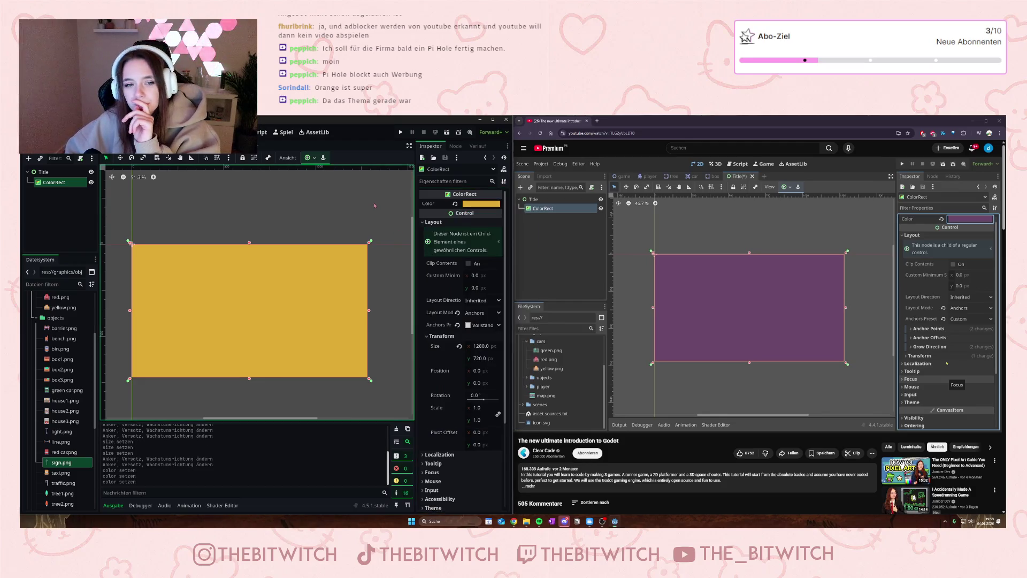
click(850, 389)
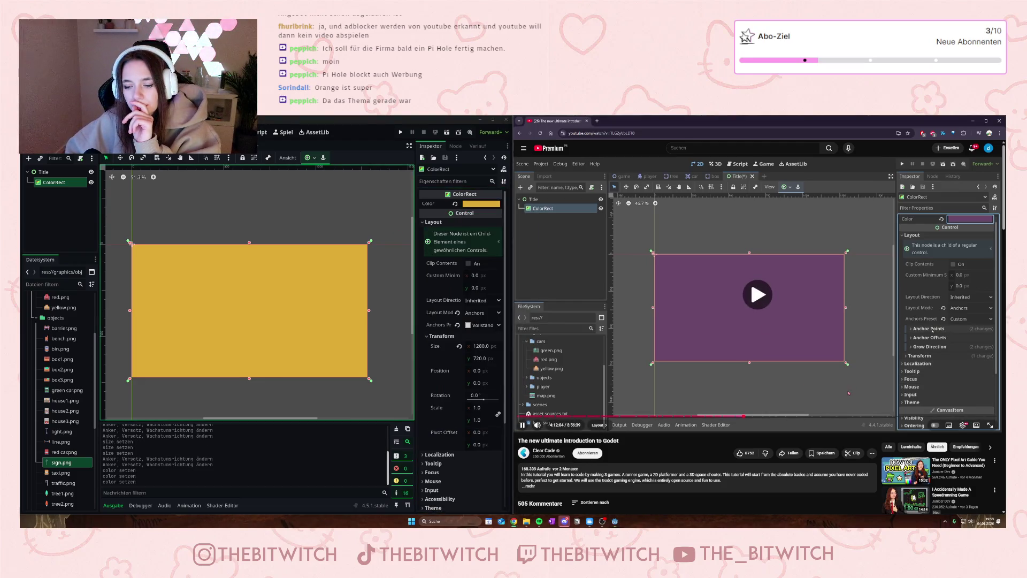
click(848, 393)
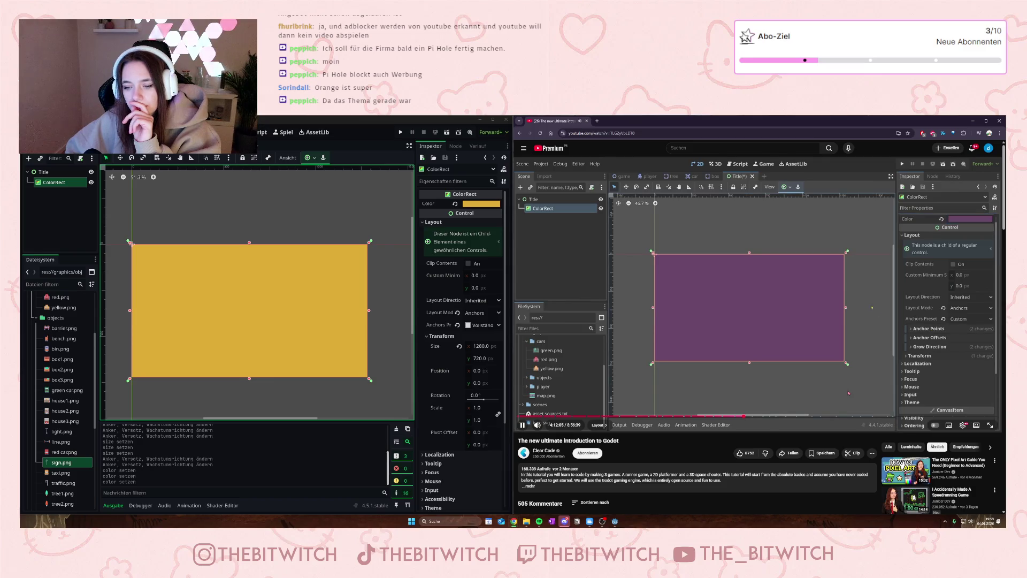
click(834, 366)
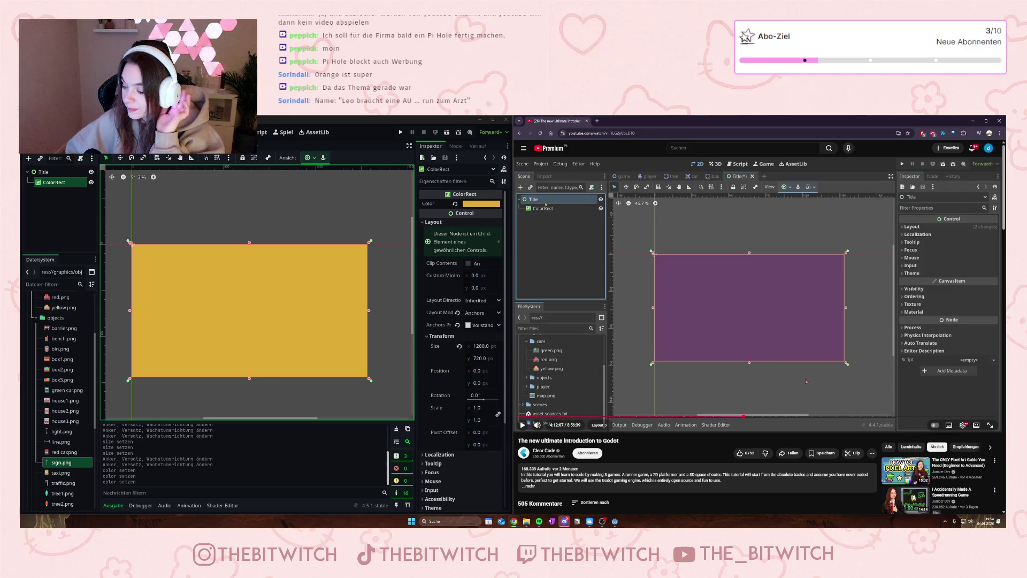
click(806, 380)
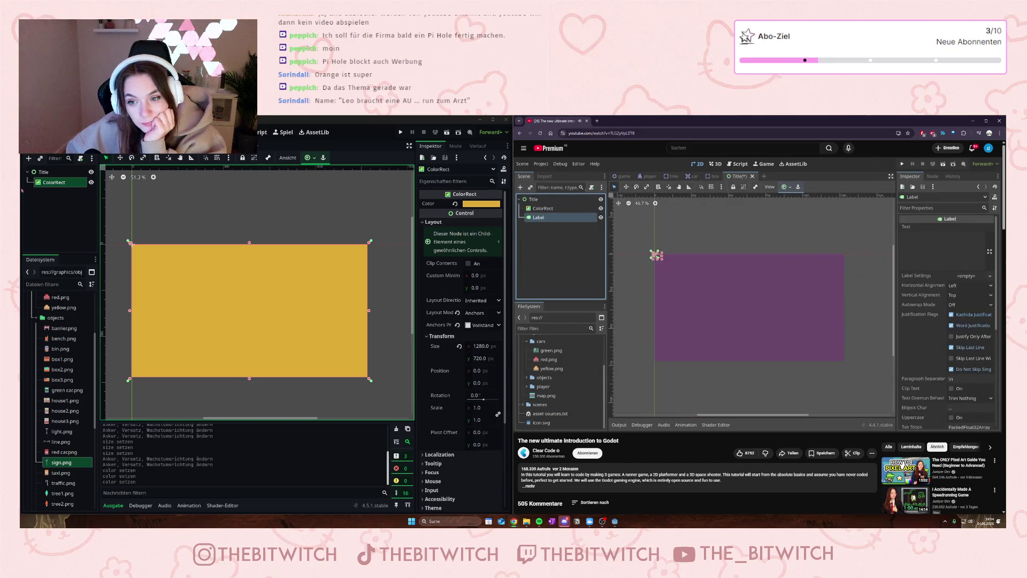
right_click(48, 172)
Step: Add a Label child node under Title and set its text to 'Taxi Run'
click(80, 175)
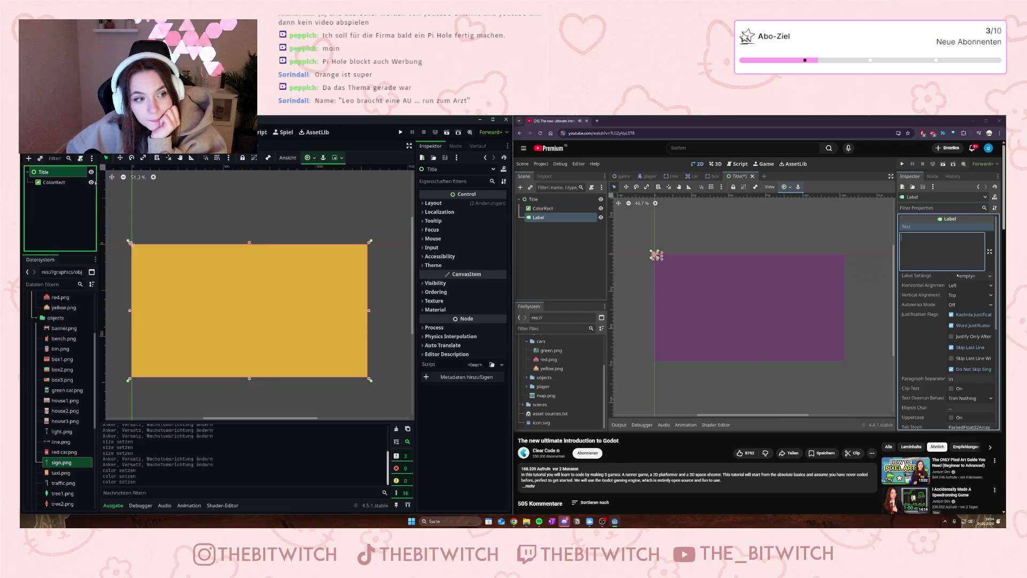
text(labe)
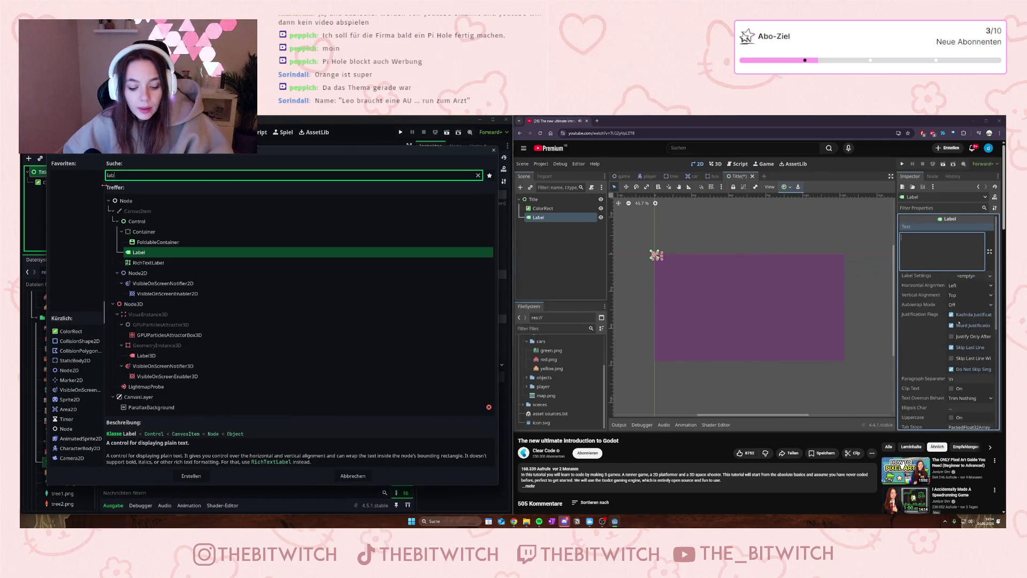
double_click(140, 251)
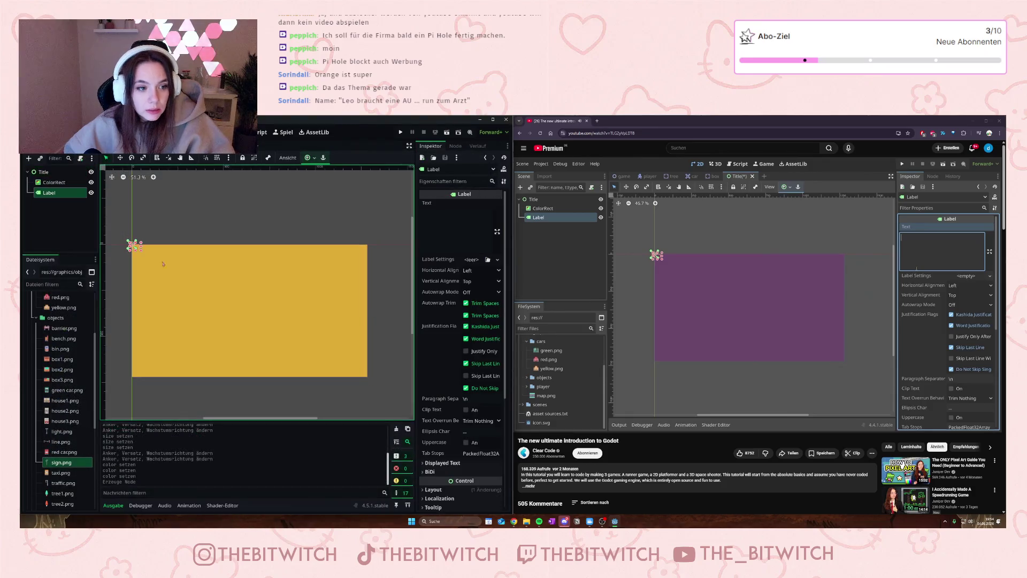
click(484, 217)
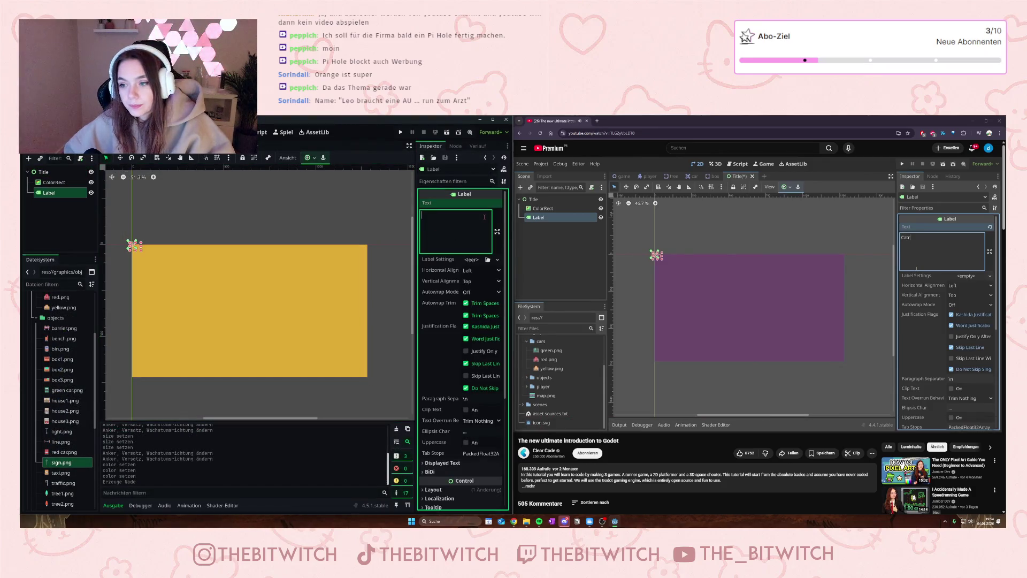
text(Ta)
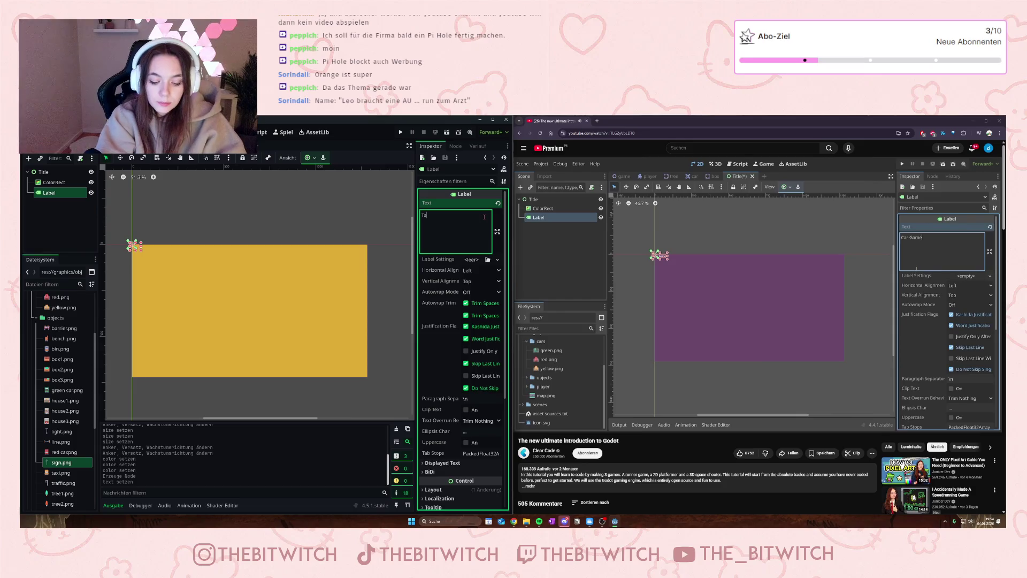
text(xi Run)
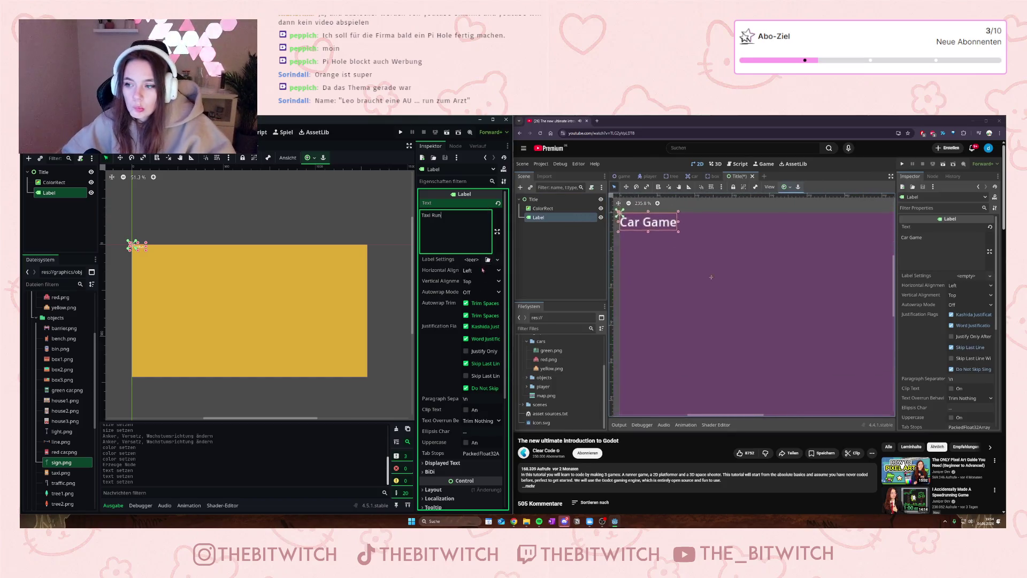
scroll(452, 317, down, 3)
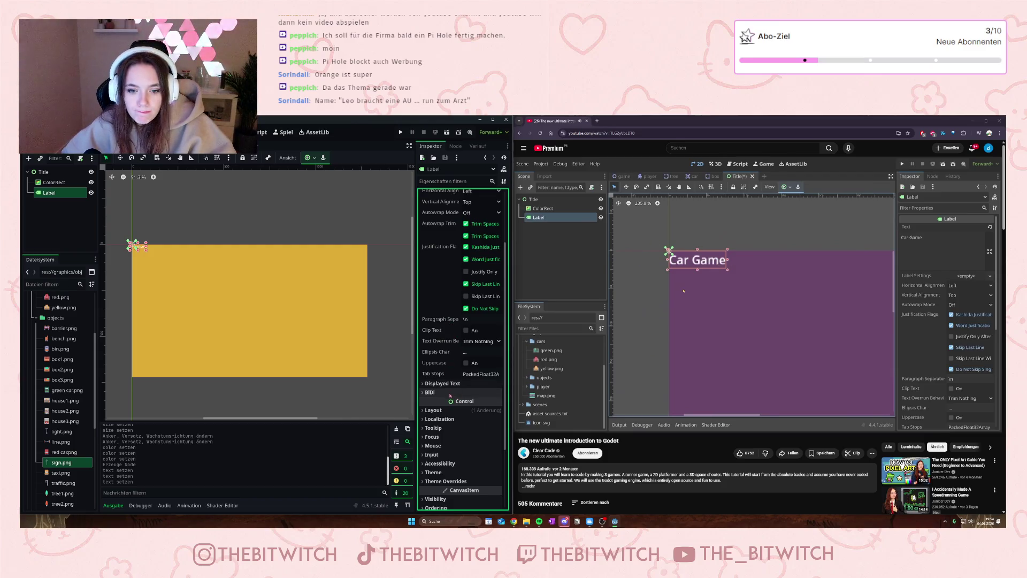
Step: Expand the Label's Theme Overrides > Fonts and enable the Font override
scroll(451, 397, down, 3)
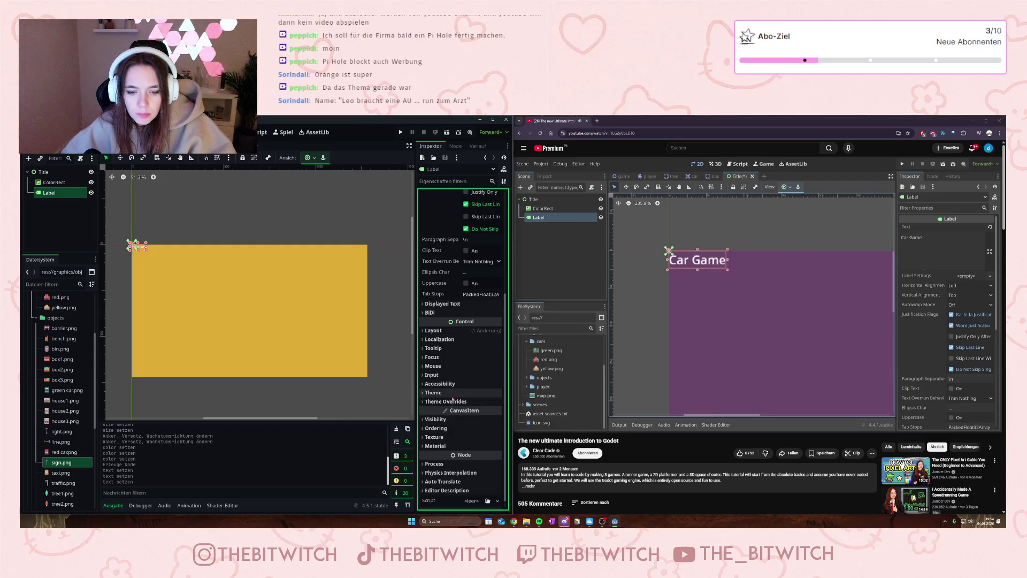
scroll(463, 386, up, 3)
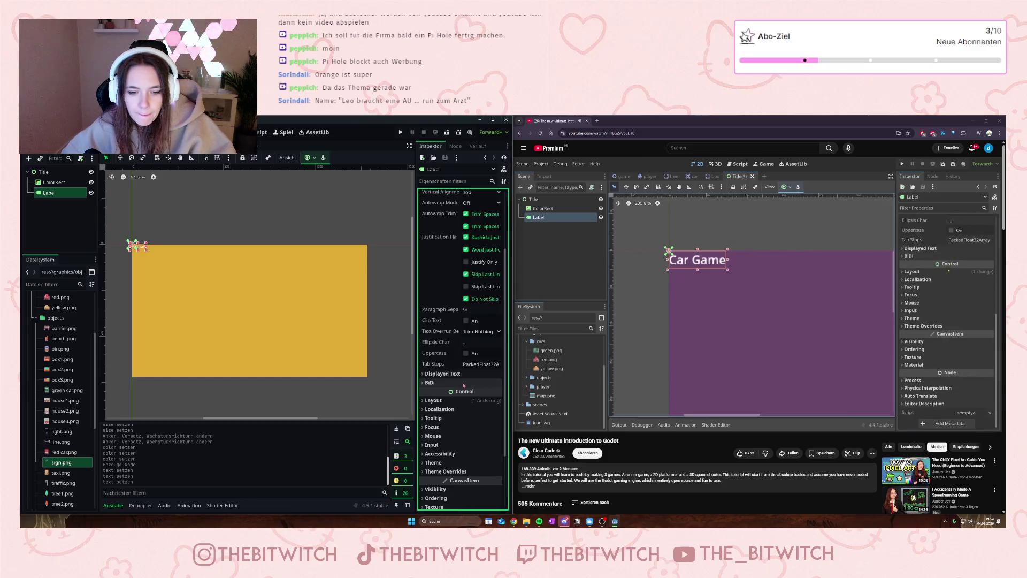
click(432, 463)
scroll(471, 406, down, 3)
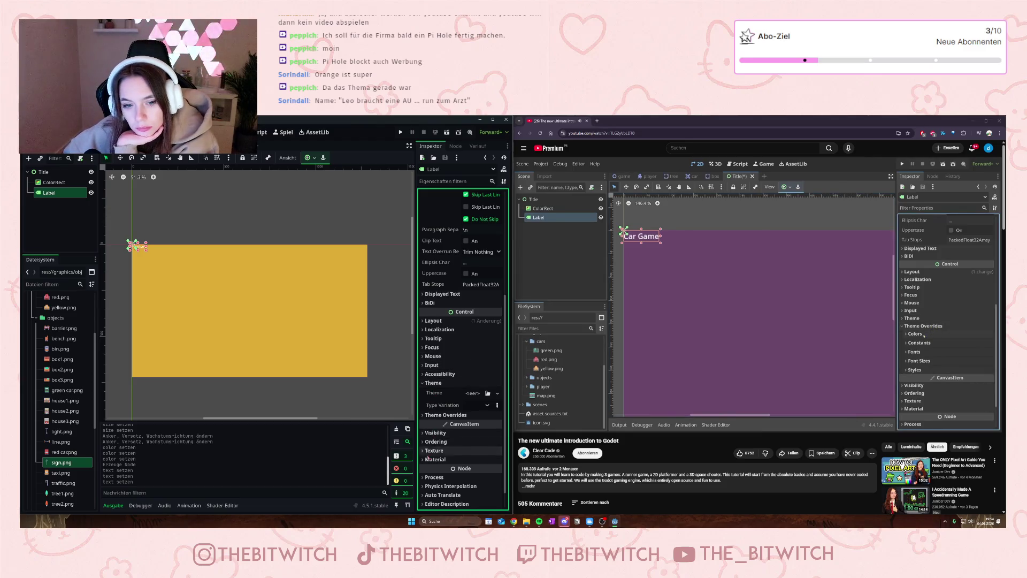
click(445, 416)
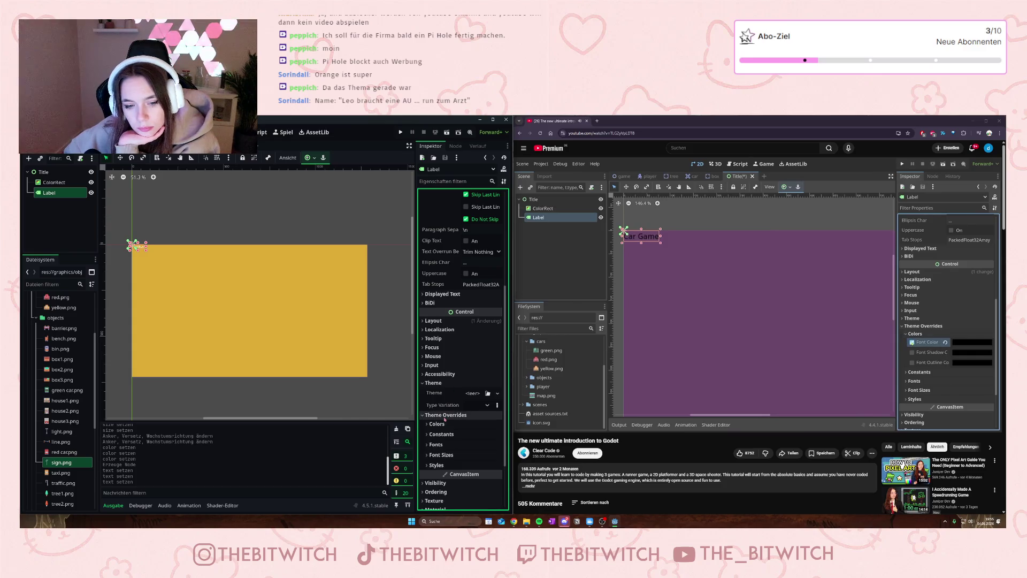
click(436, 445)
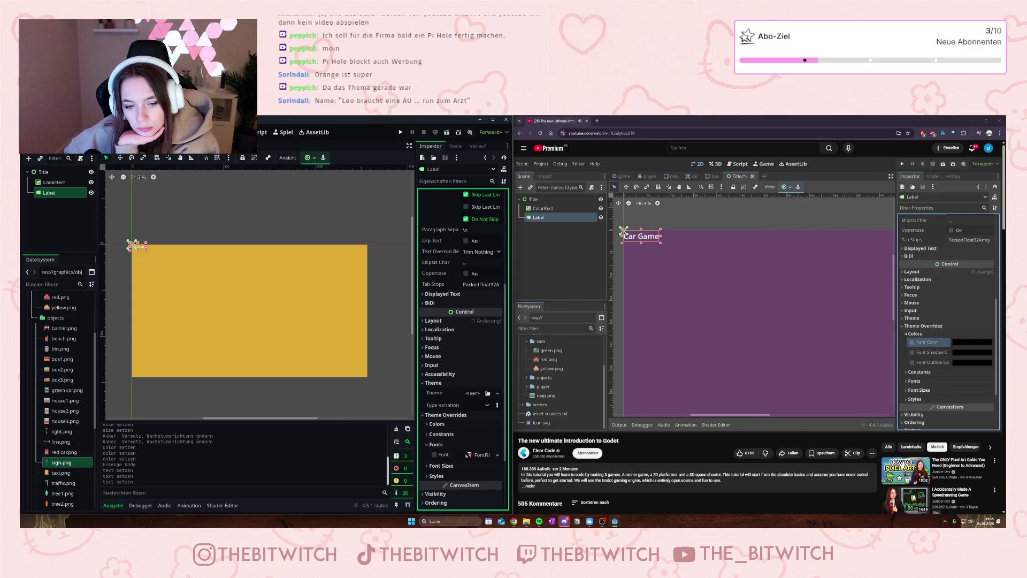
click(434, 454)
click(482, 454)
scroll(453, 363, down, 2)
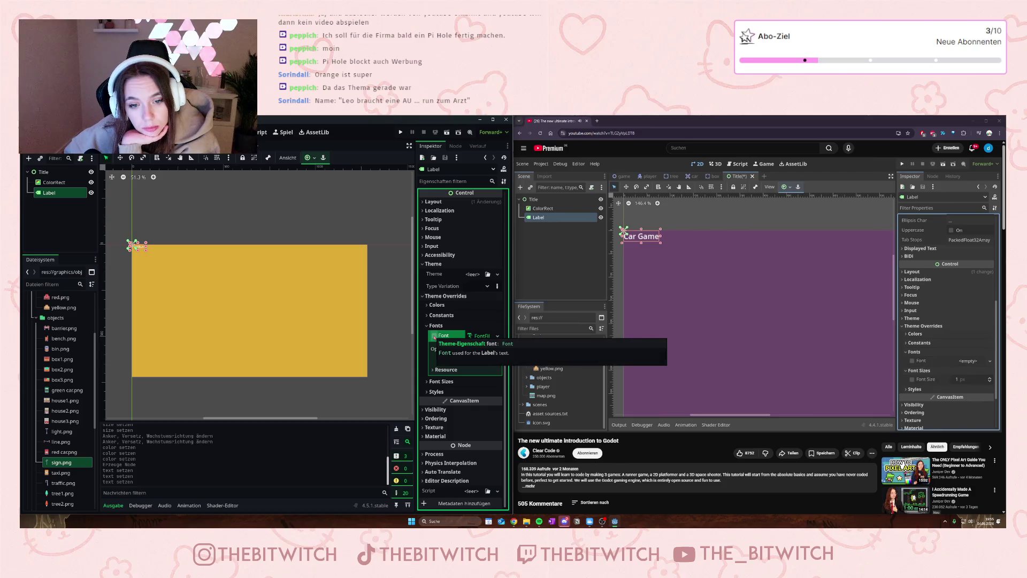
click(433, 336)
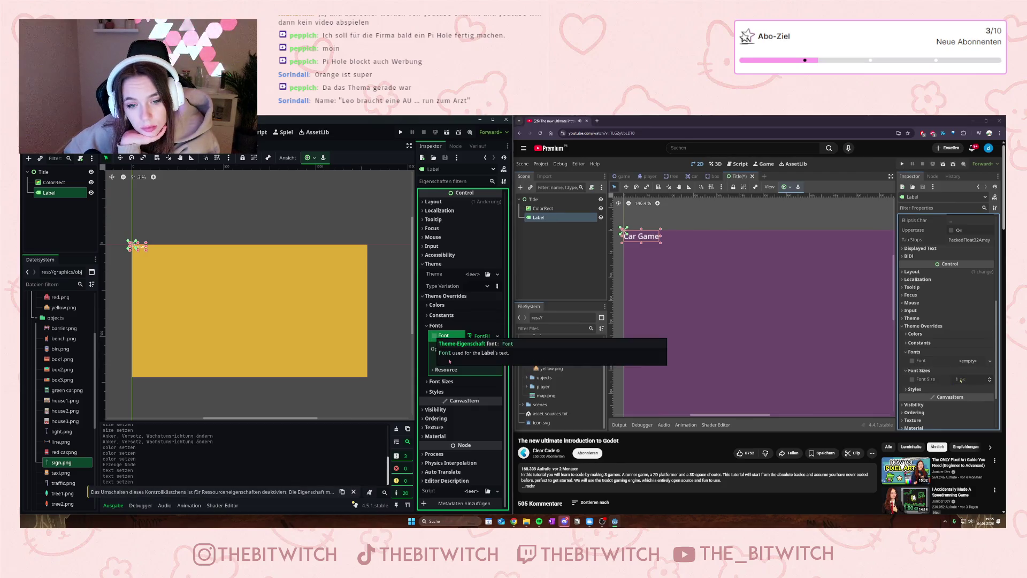
click(434, 335)
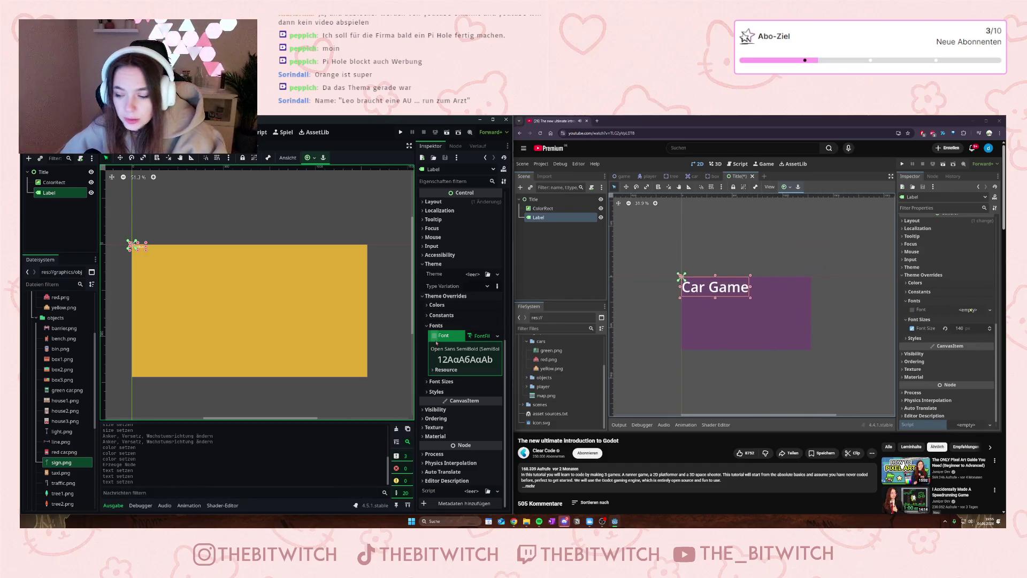
Step: Enable the Font Size override and set it to 120
click(441, 381)
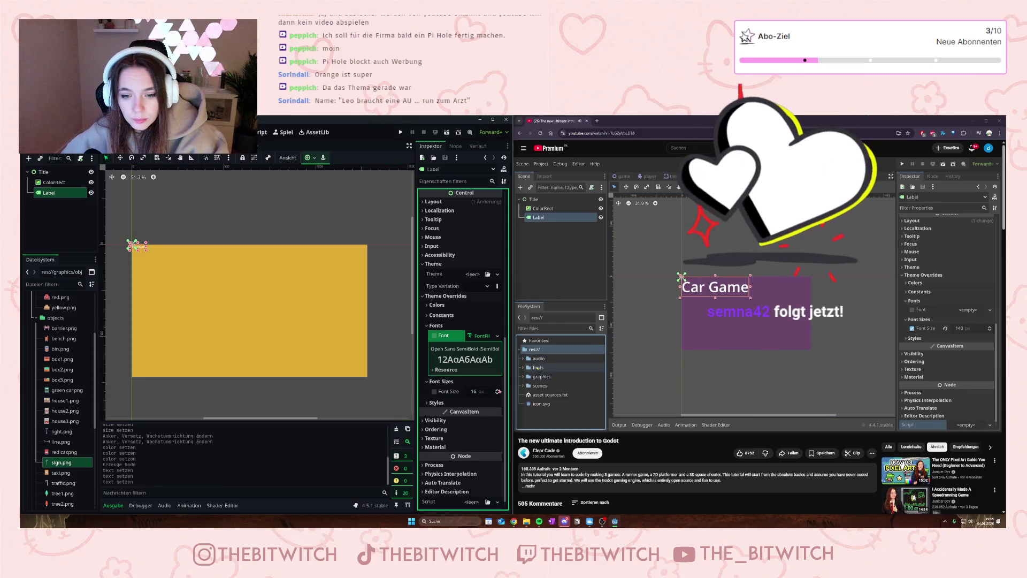
click(498, 389)
click(474, 392)
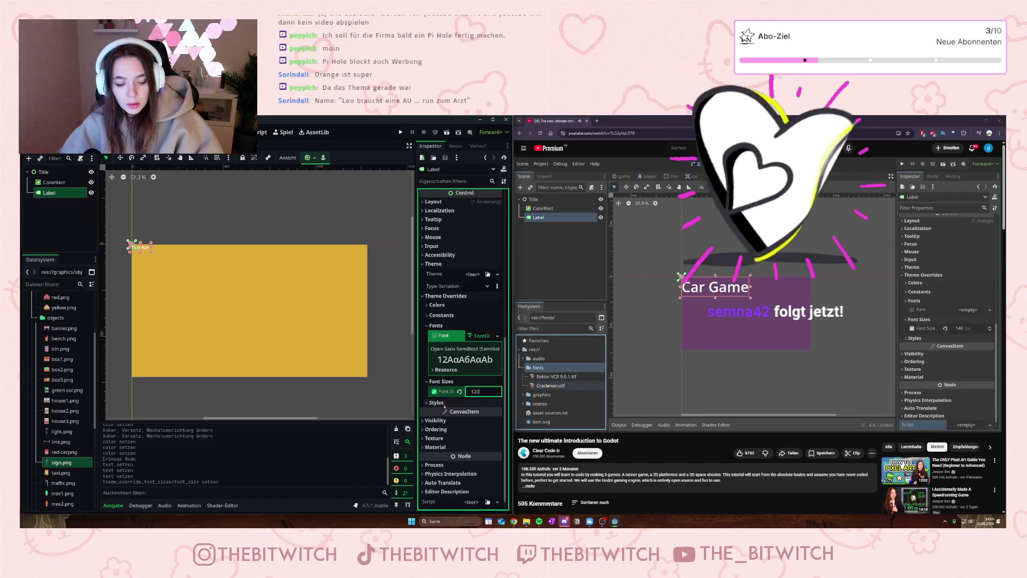
text(120)
key(Return)
Step: Pause the tutorial to watch the font change, then resume it
click(724, 340)
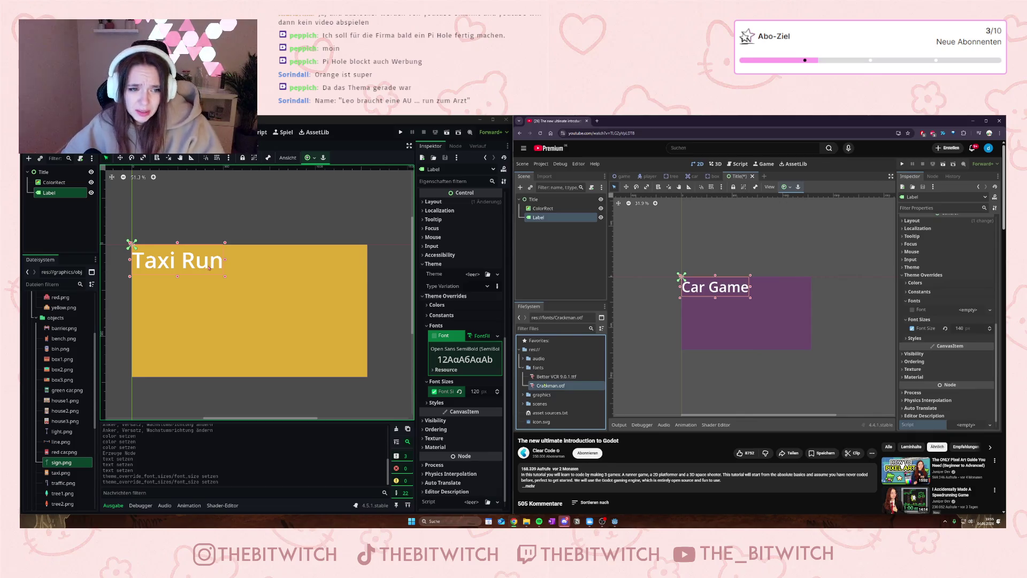
key(XF86AudioPlay)
key(XF86AudioPlay)
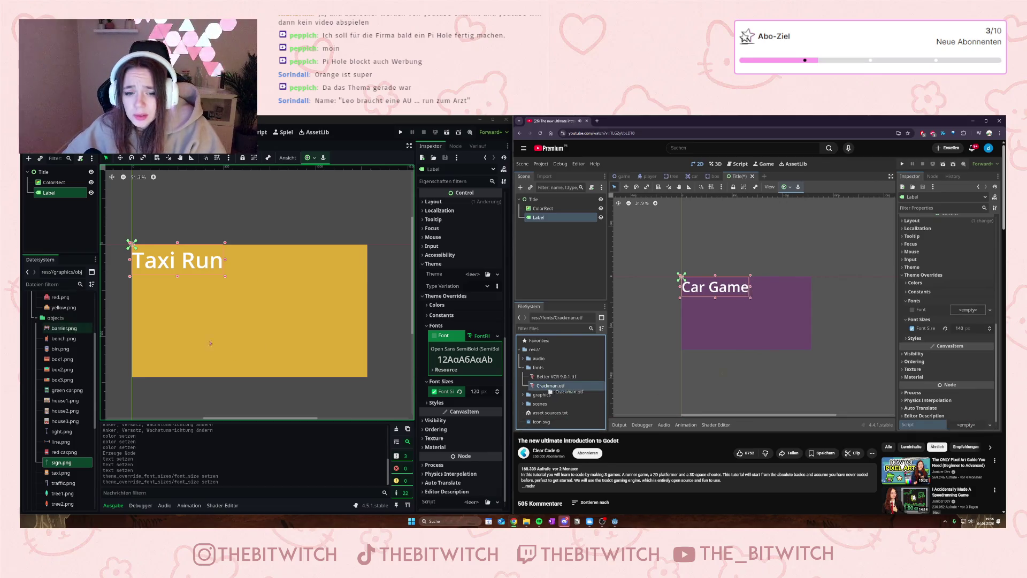
key(XF86AudioPlay)
scroll(56, 442, up, 5)
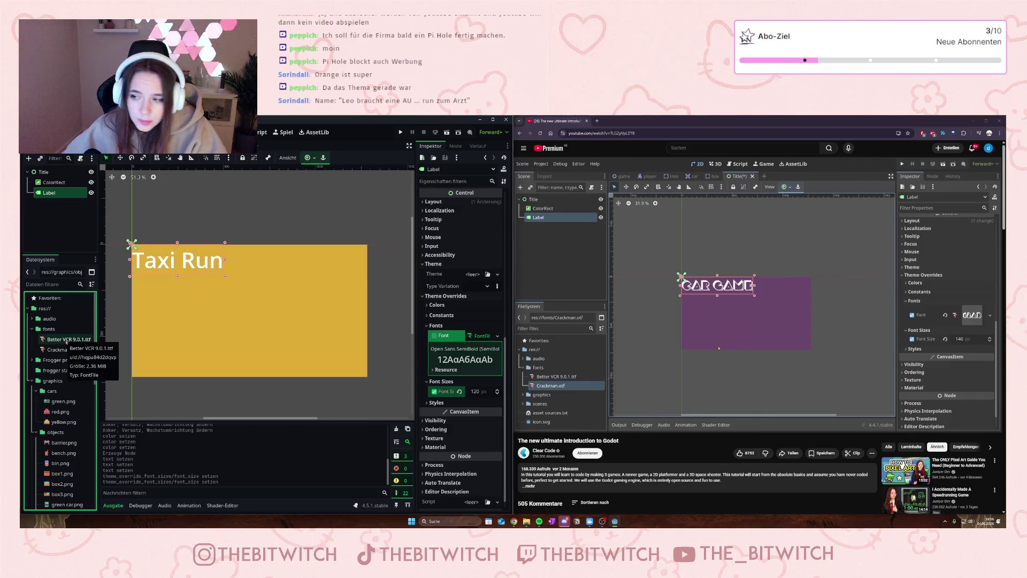
Step: Assign Crackman.otf as the TAXI RUN label's font and drag the label toward the rectangle's centre
mouse_move(59, 355)
mouse_down()
mouse_move(439, 370)
mouse_move(489, 342)
mouse_move(476, 336)
mouse_up()
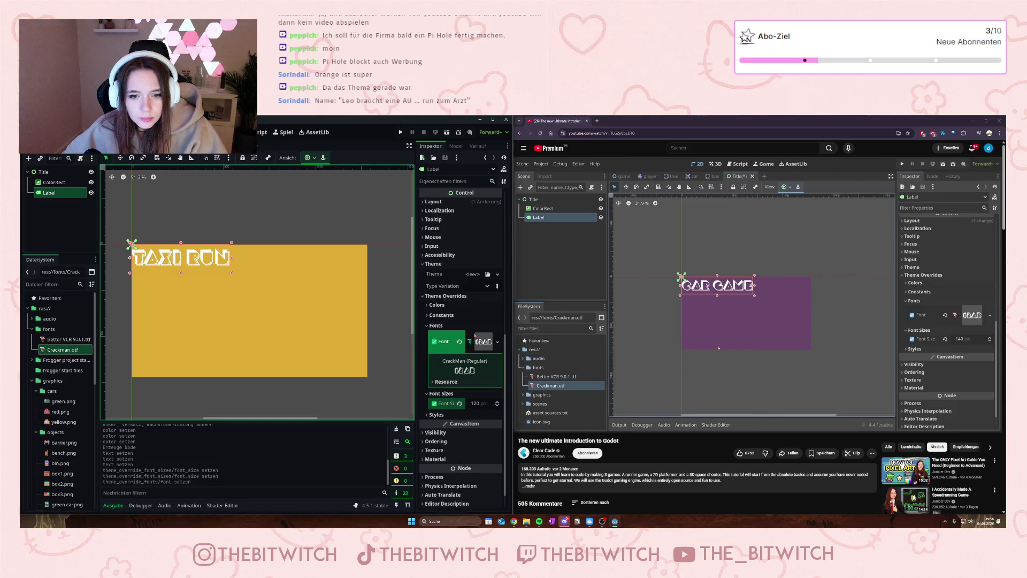
mouse_move(208, 255)
mouse_down()
mouse_move(255, 288)
mouse_move(283, 292)
mouse_move(229, 274)
mouse_up()
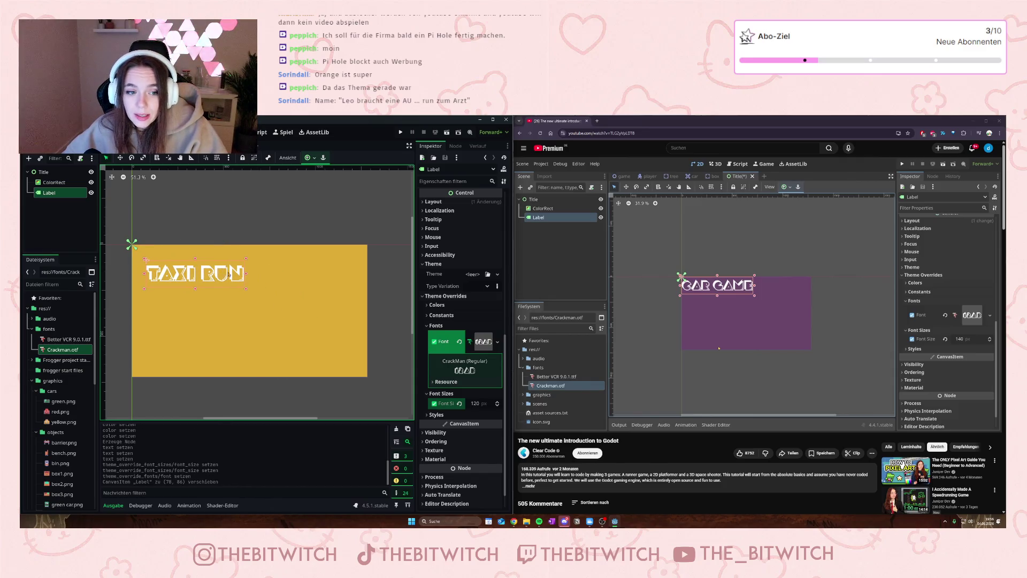
click(308, 158)
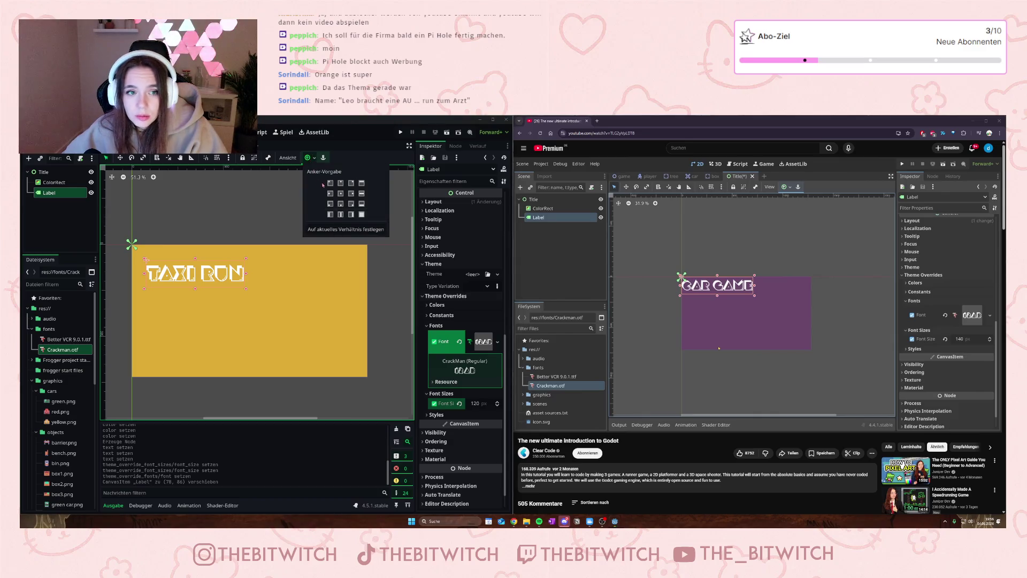
Step: Apply the Center anchor preset to the TAXI RUN label, undoing an accidental box resize
click(340, 193)
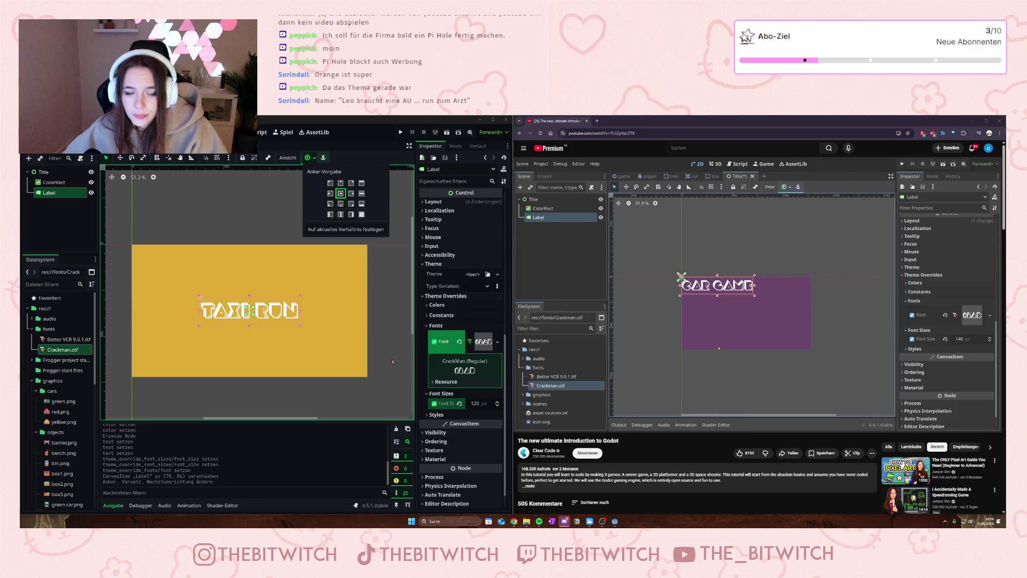
click(301, 327)
drag(301, 326, 309, 334)
key(ctrl+z)
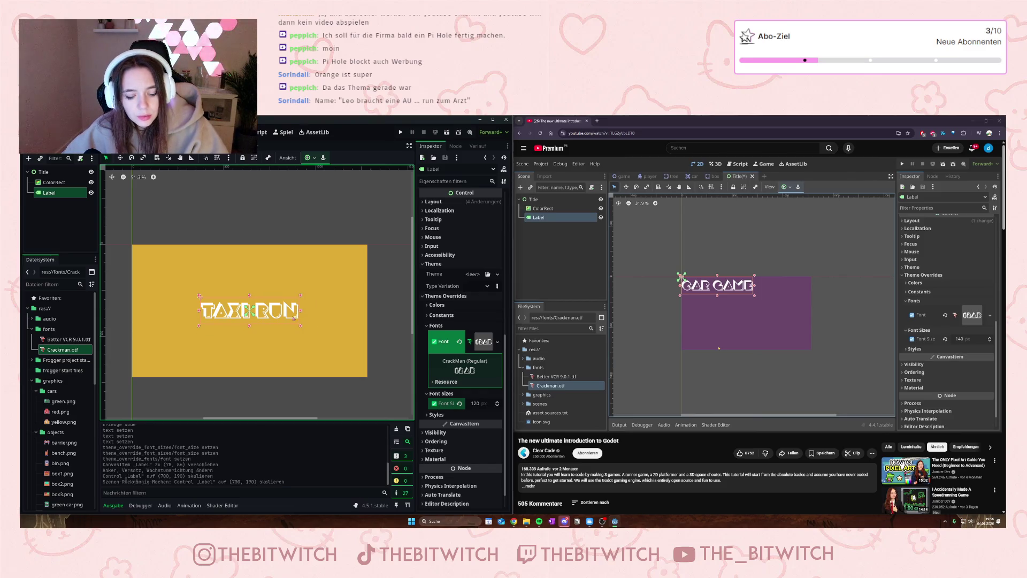
Step: Set the label's Font Size override to 140 px
click(481, 403)
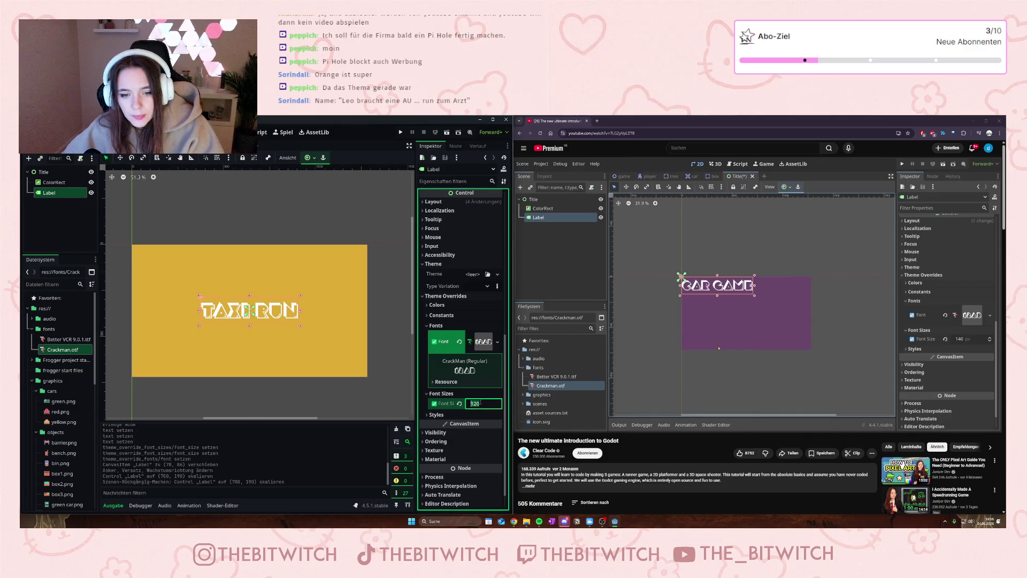
text(140)
key(Return)
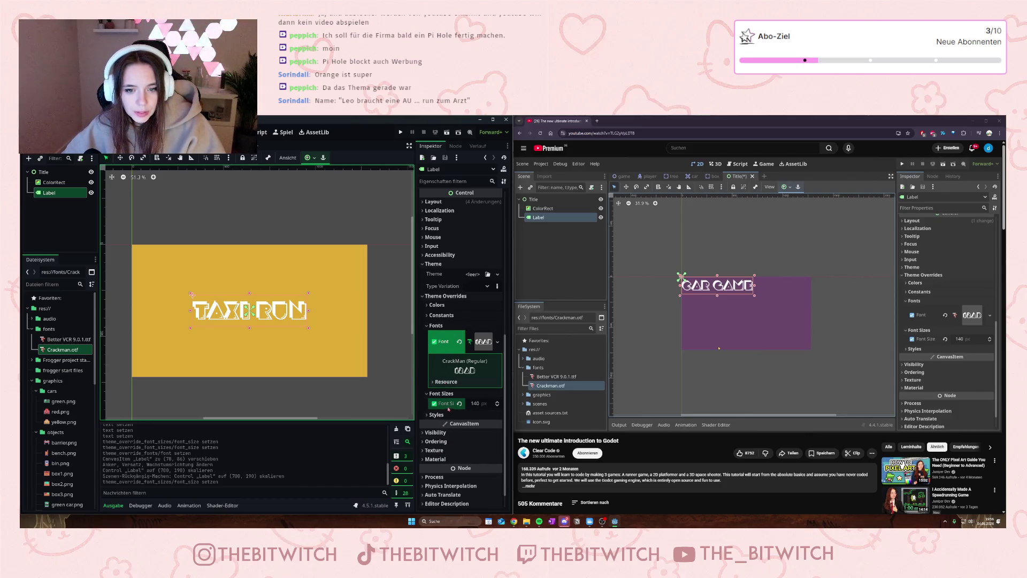
click(454, 304)
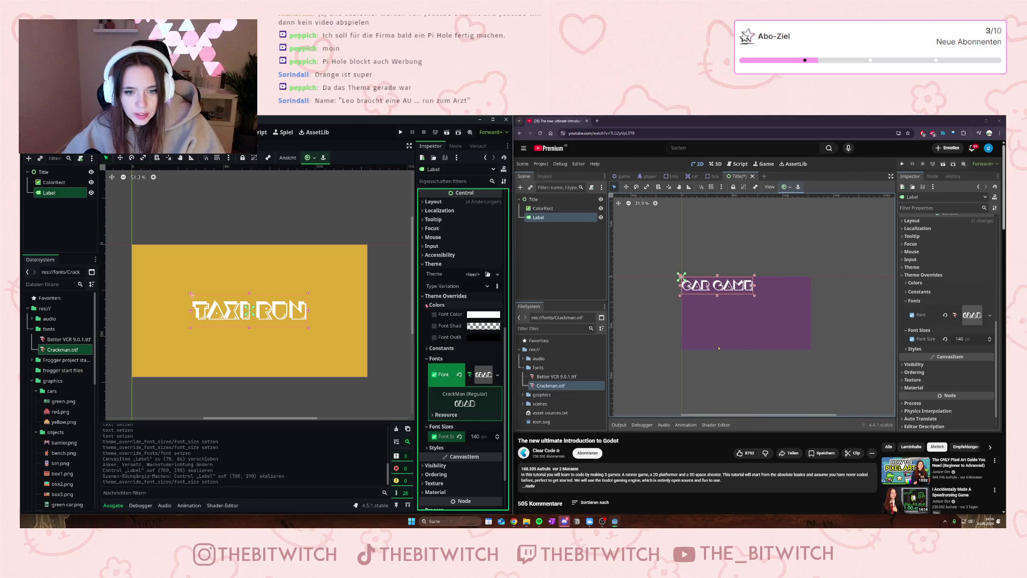
Step: Set the label's Font Color override to black, hex 000000
click(475, 317)
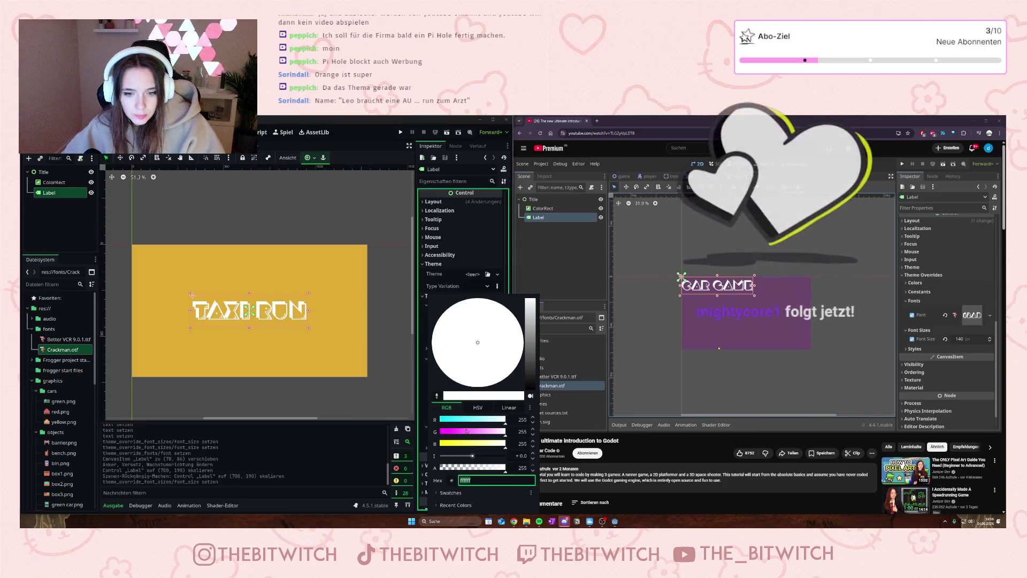
text(000000)
key(Return)
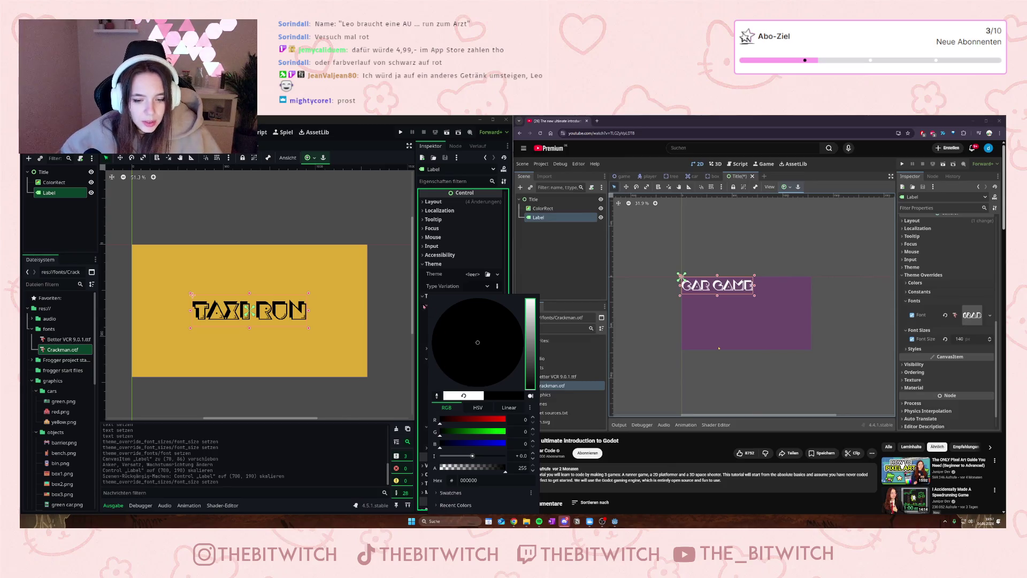
click(402, 312)
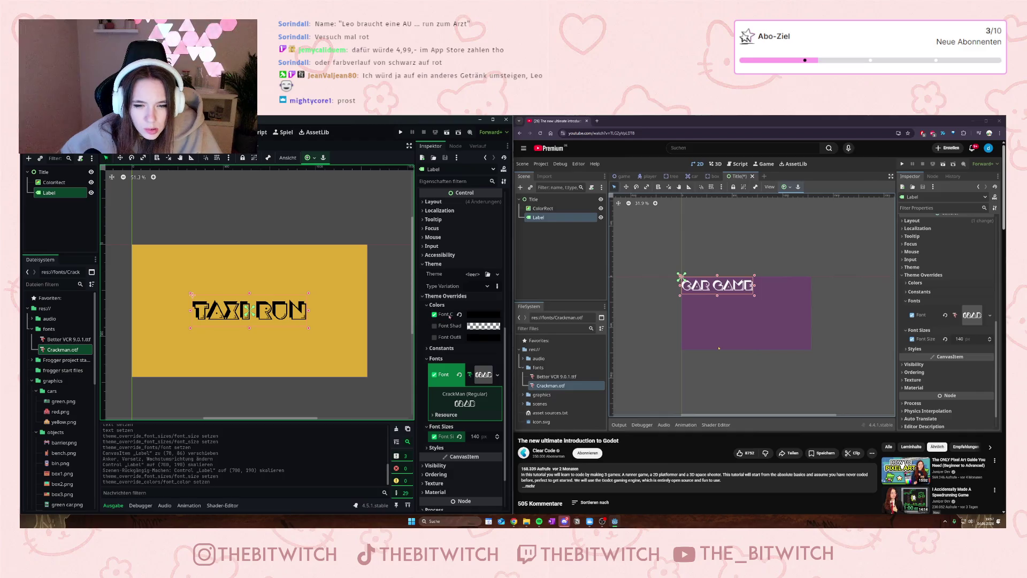
Step: Explore the colour picker's saved swatches, linear mode and mode options
click(473, 317)
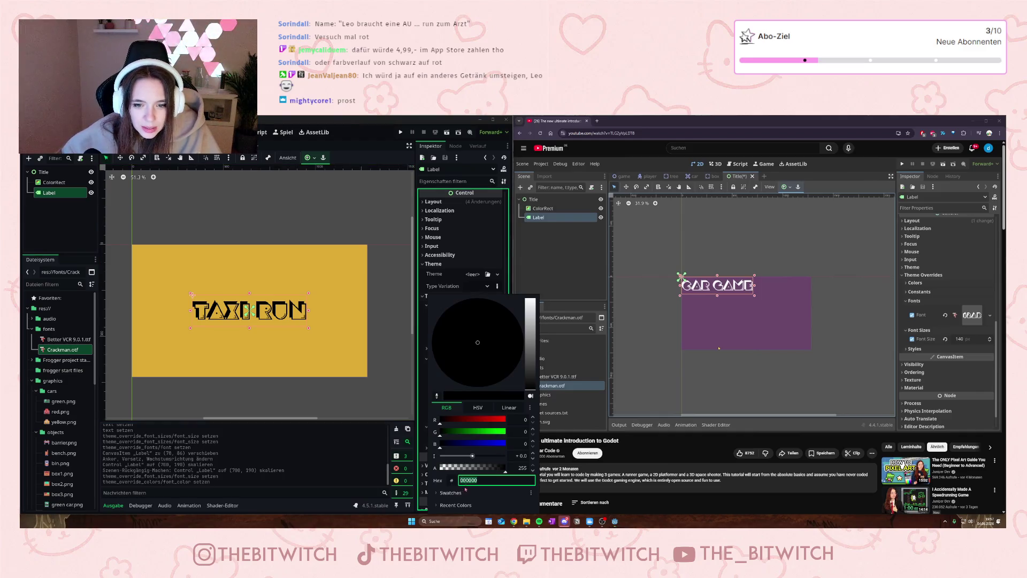
click(438, 492)
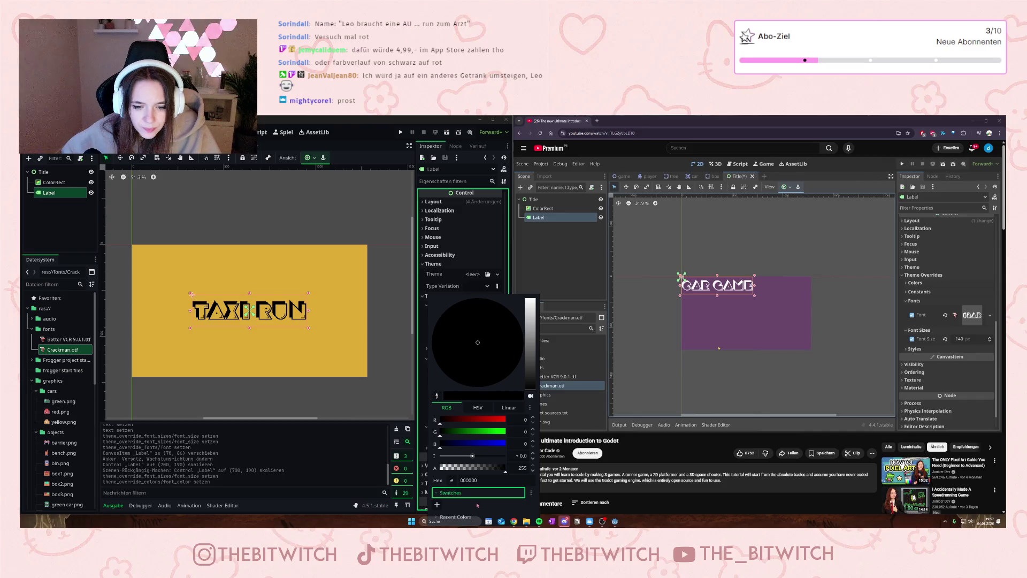
click(516, 407)
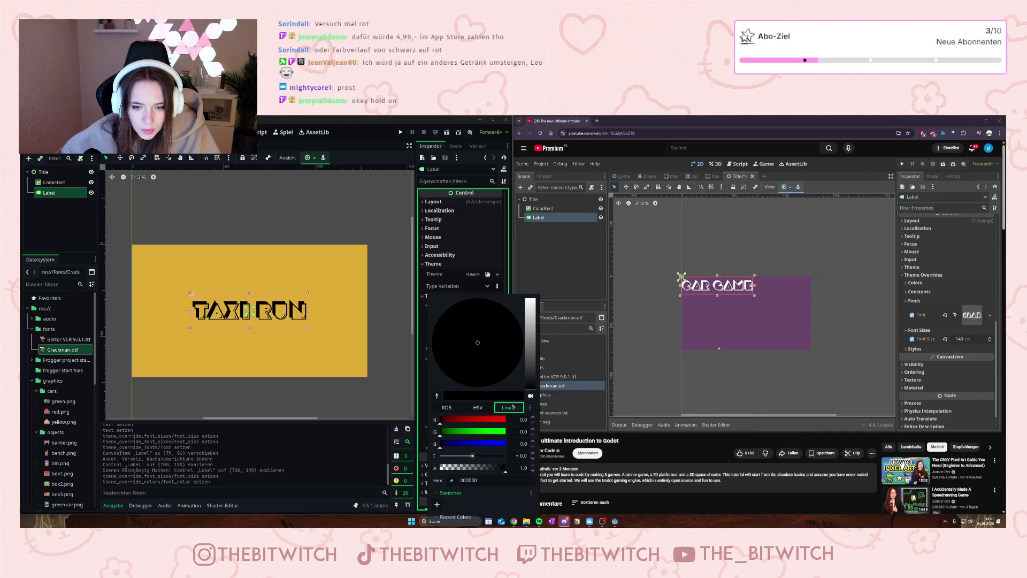
click(439, 497)
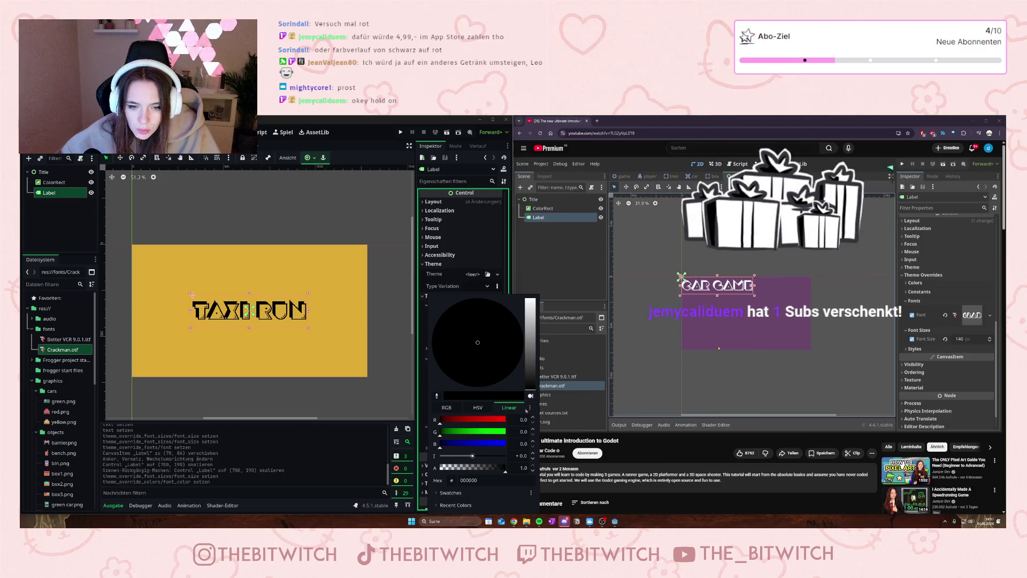
click(531, 408)
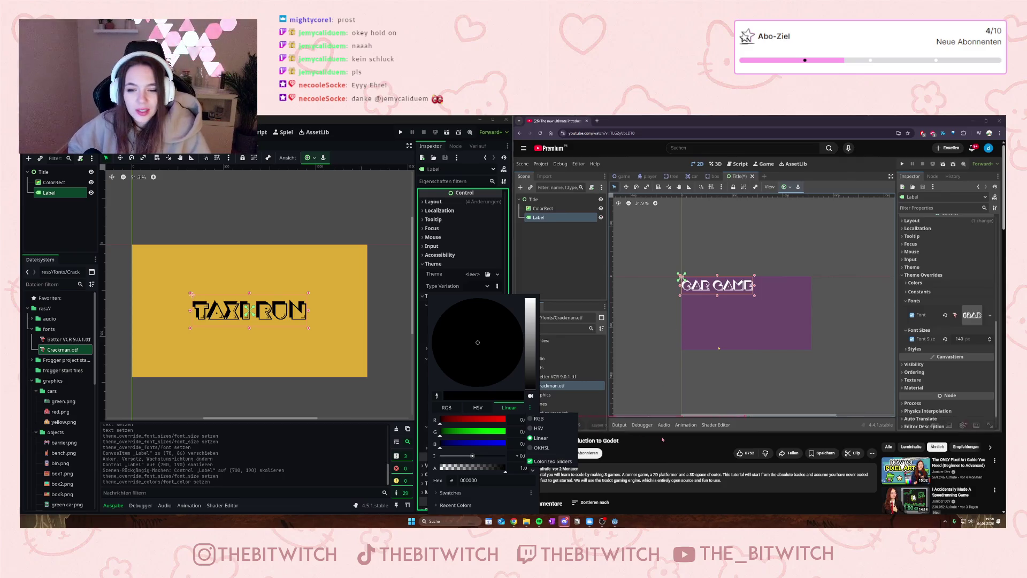
click(427, 391)
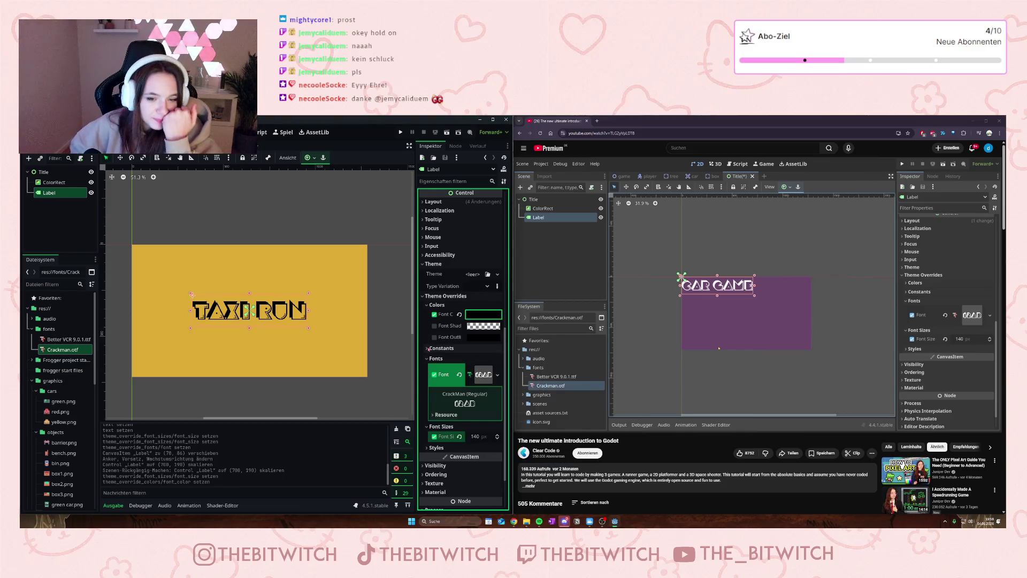
click(435, 348)
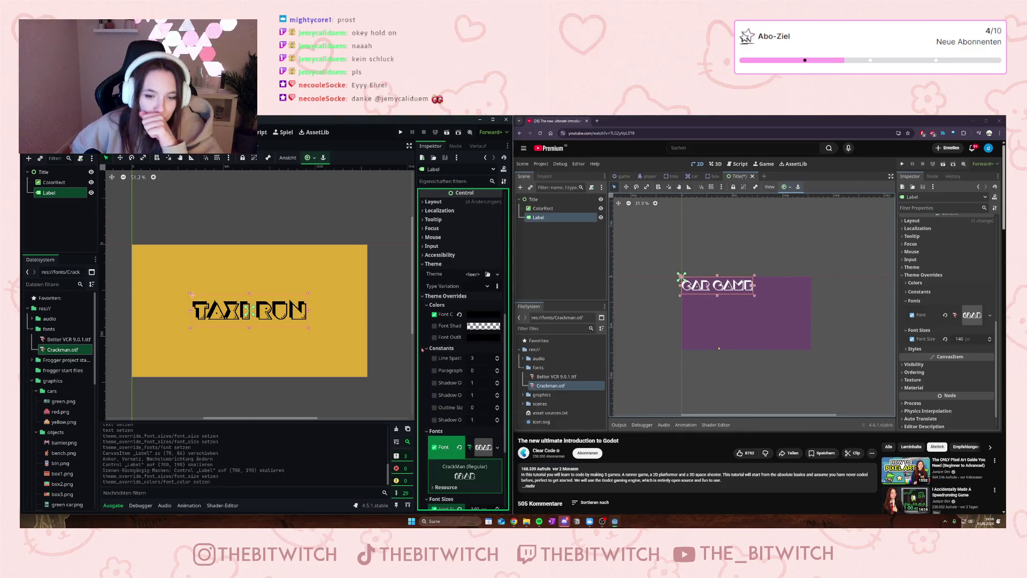
click(447, 349)
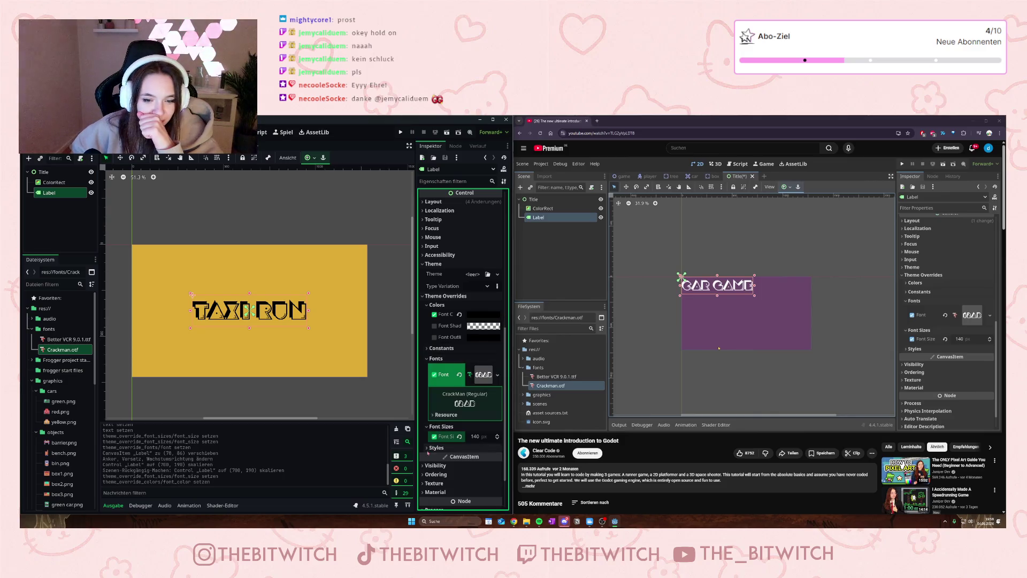
click(460, 447)
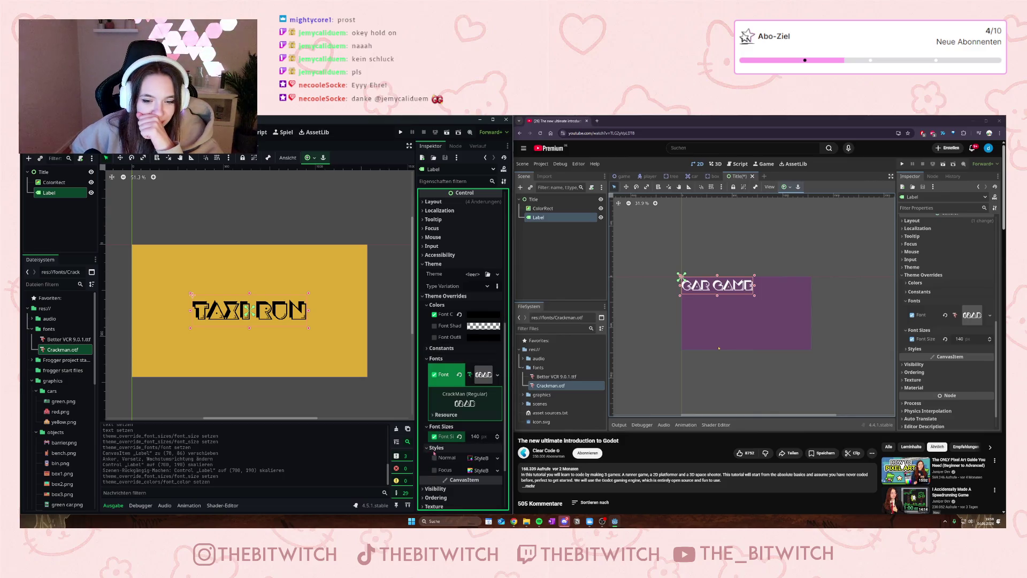
click(434, 458)
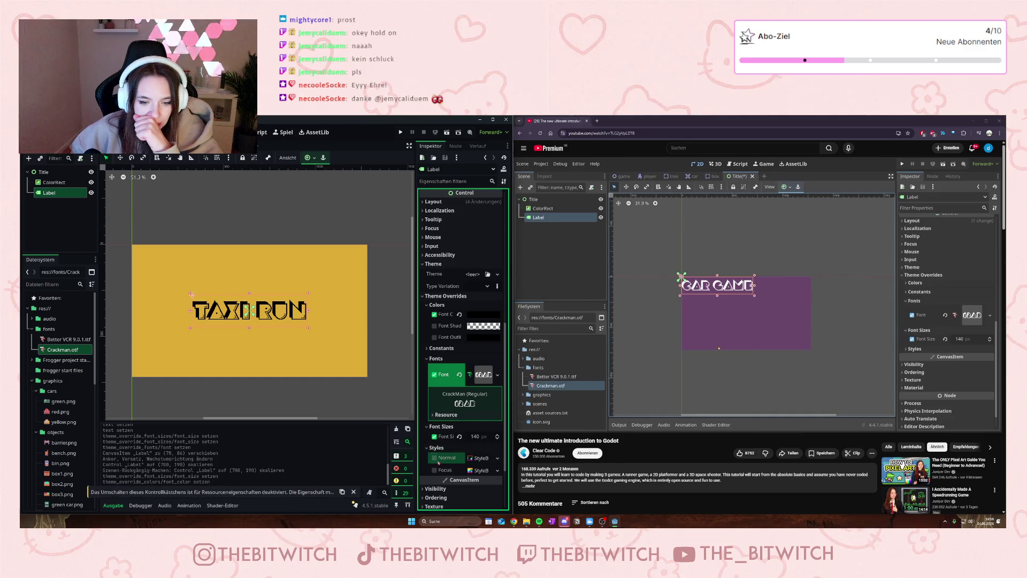
click(498, 461)
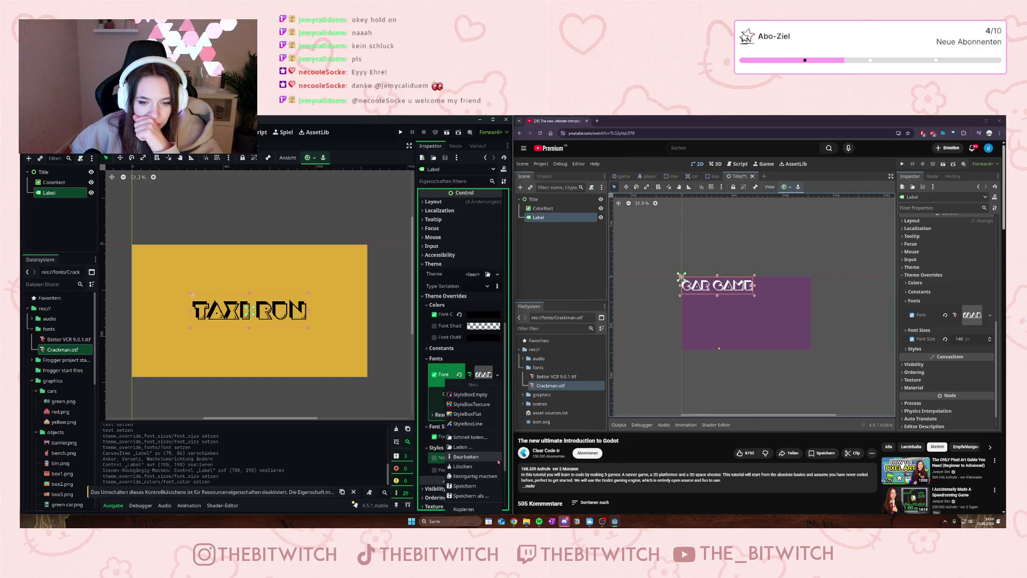
click(429, 450)
click(430, 450)
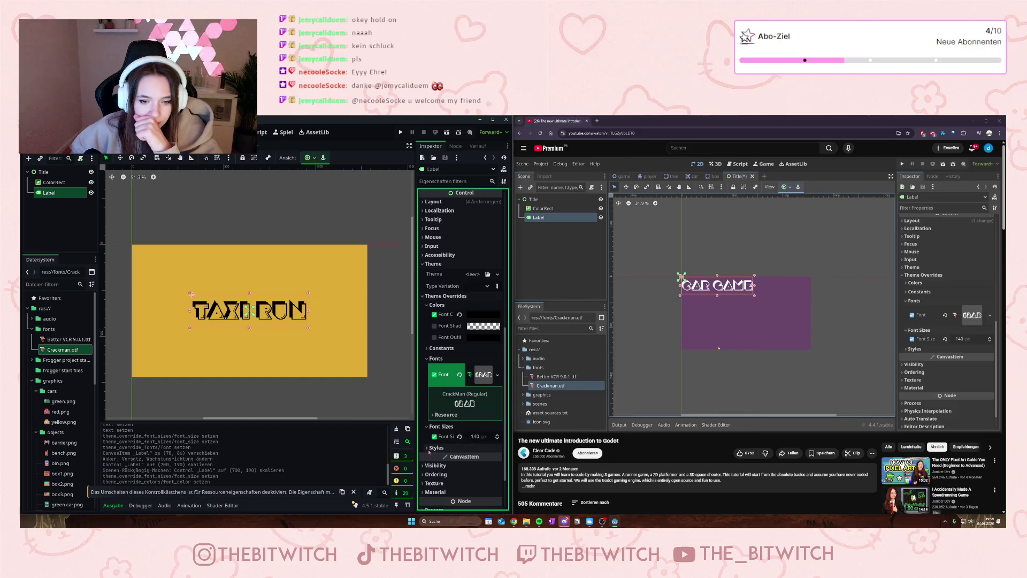
scroll(426, 444, down, 3)
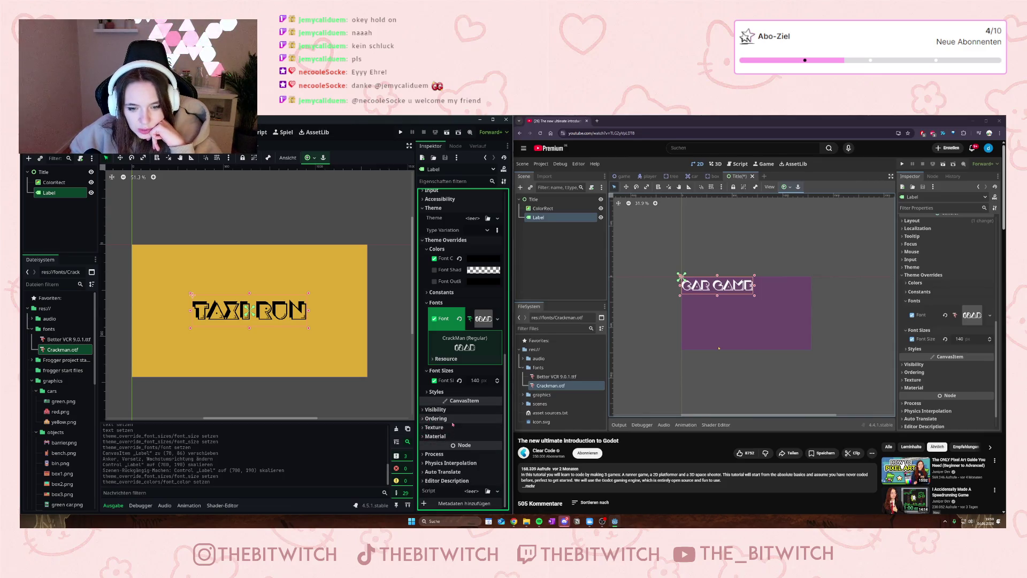
scroll(453, 425, up, 5)
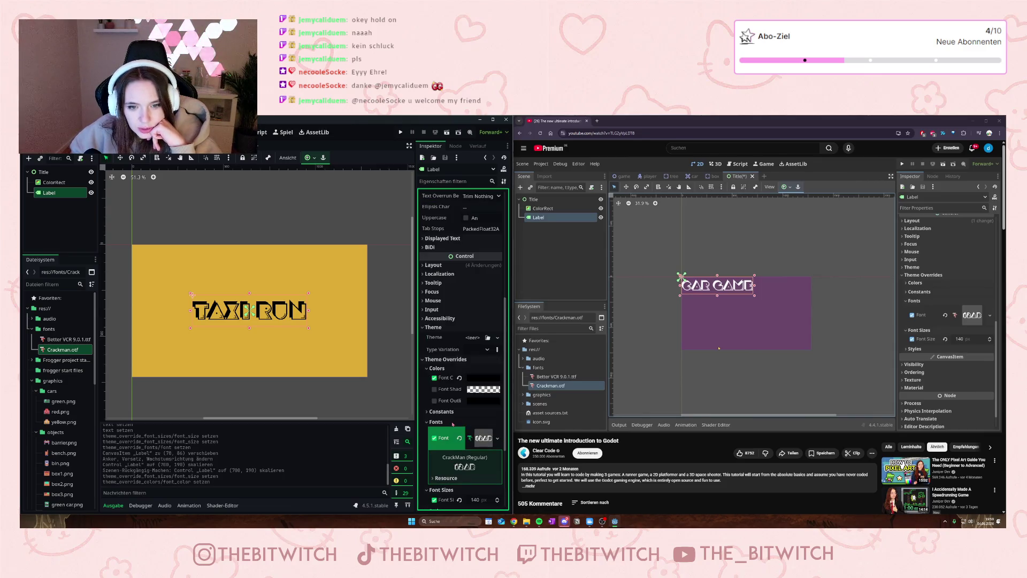
click(476, 380)
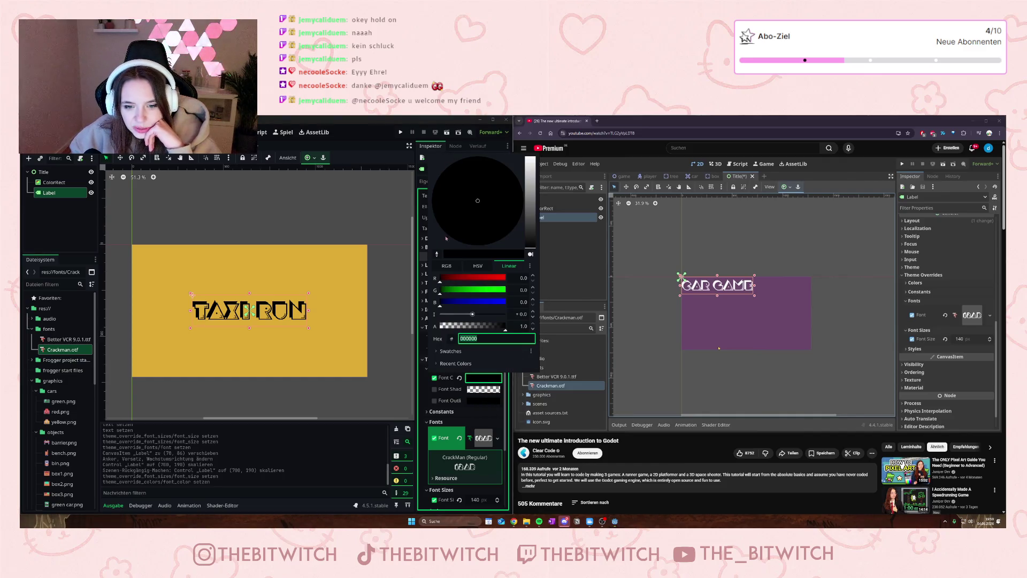
click(437, 351)
click(437, 353)
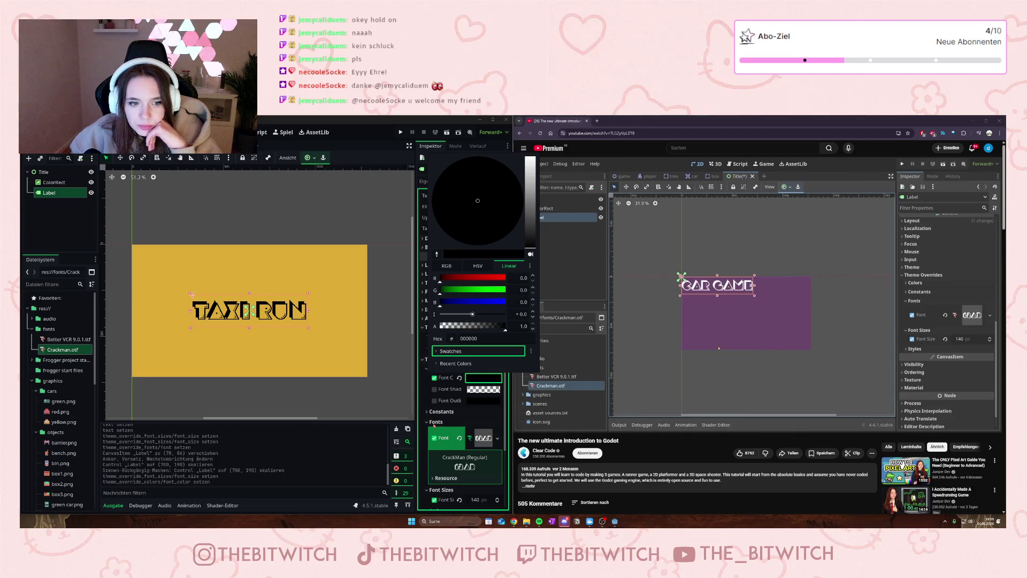
click(324, 269)
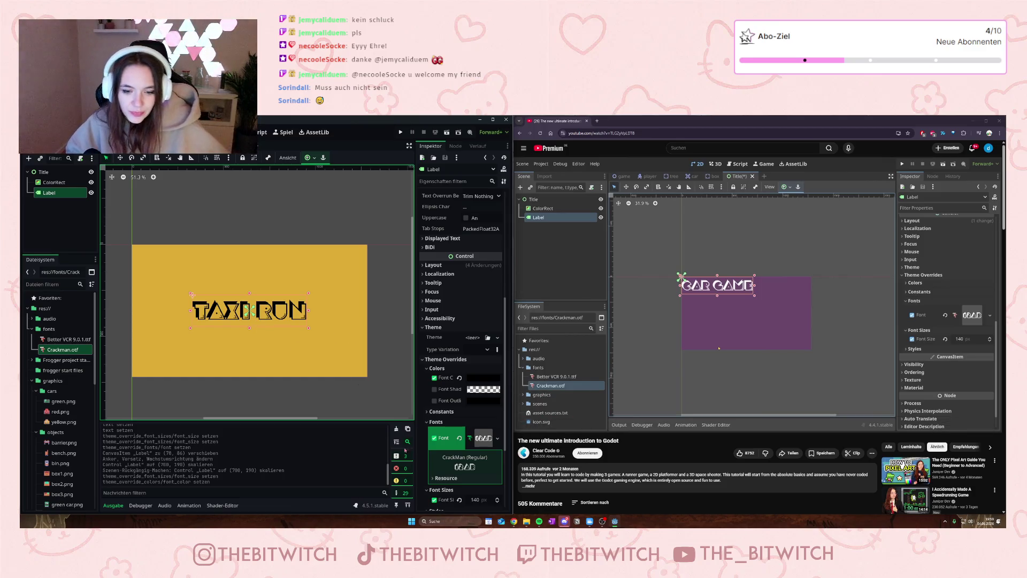
scroll(439, 428, down, 3)
click(428, 432)
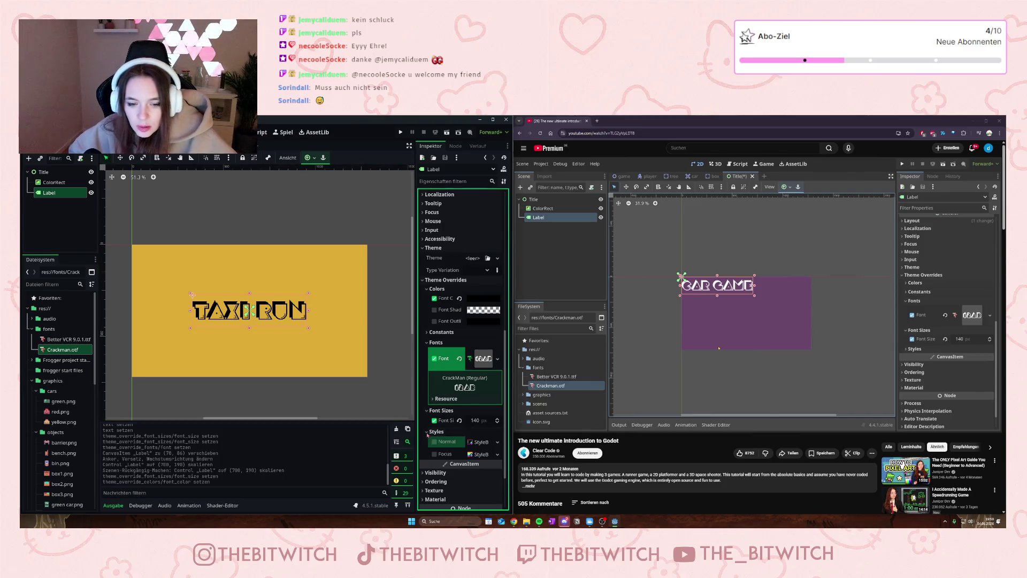
click(498, 455)
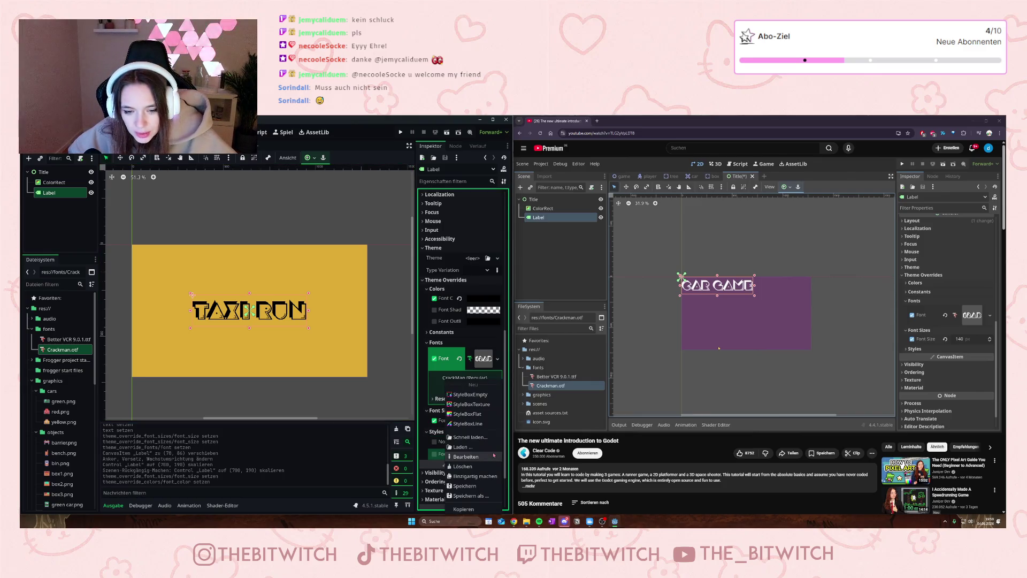
click(496, 442)
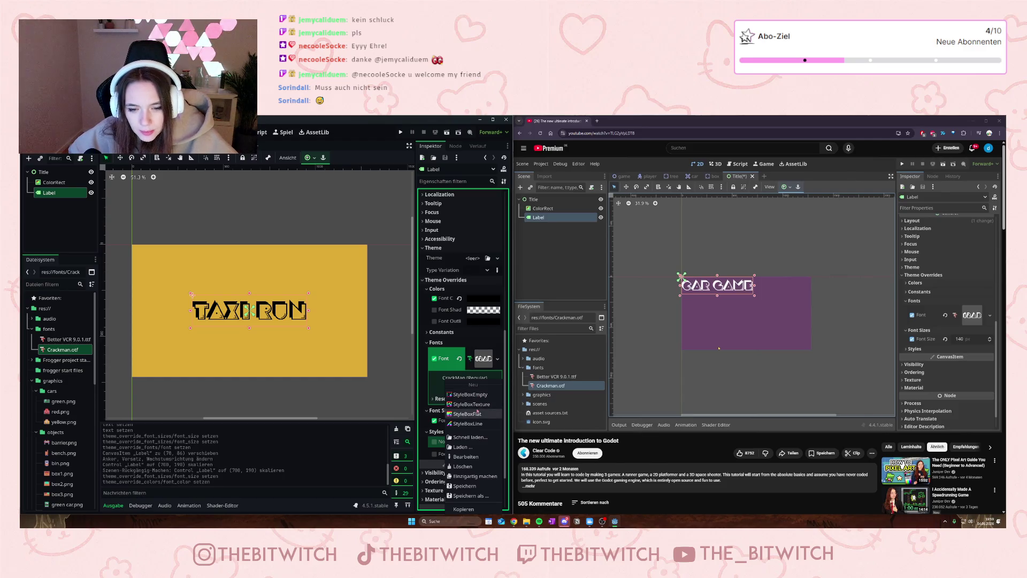
click(478, 414)
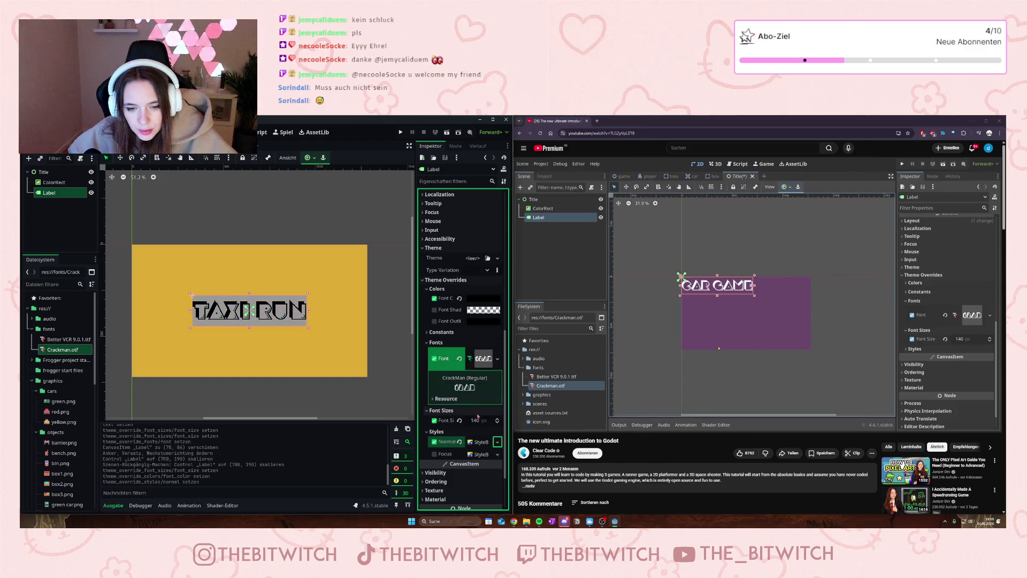
click(494, 442)
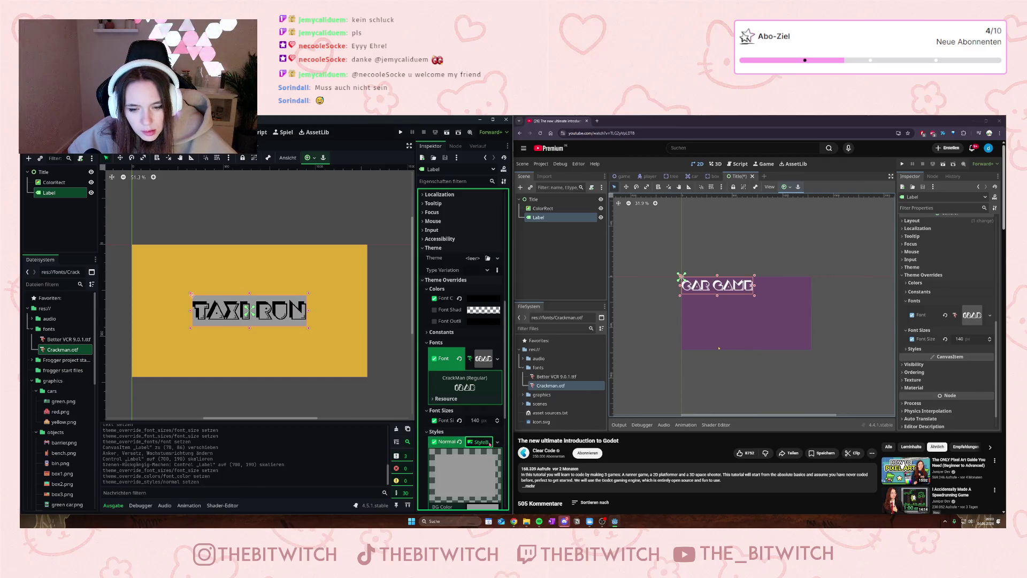
scroll(483, 421, down, 3)
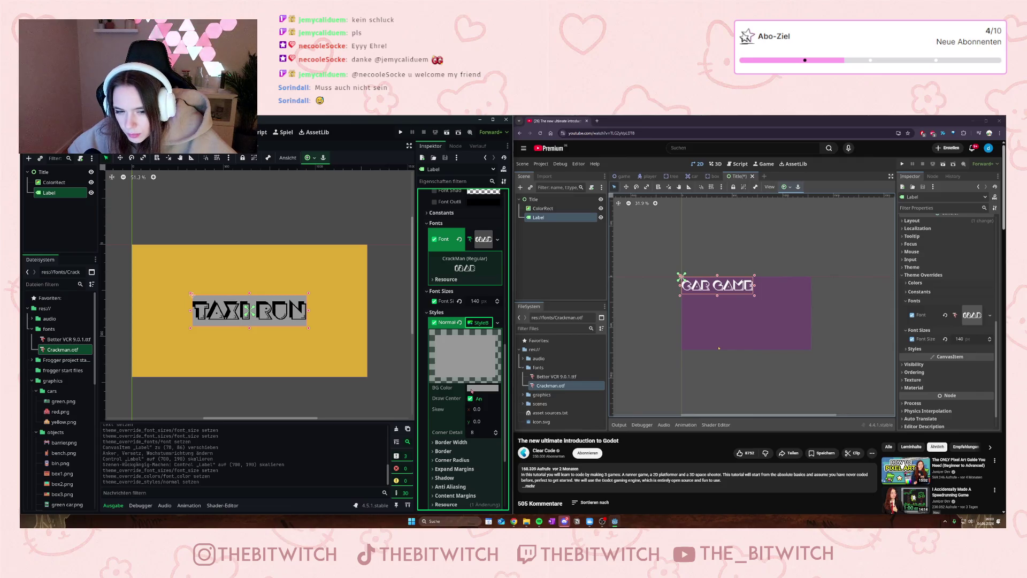
click(472, 390)
click(475, 248)
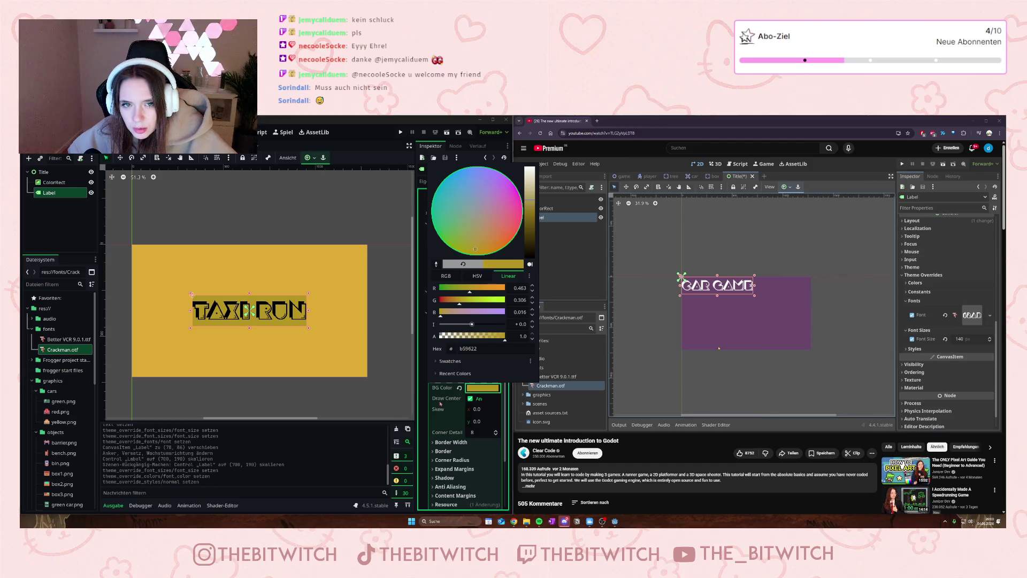
click(423, 409)
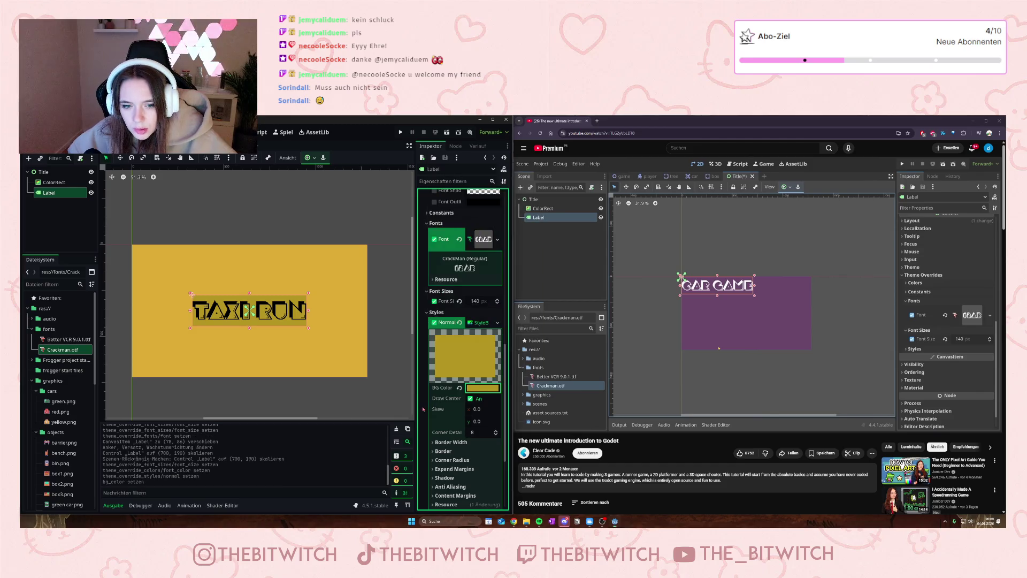
click(434, 322)
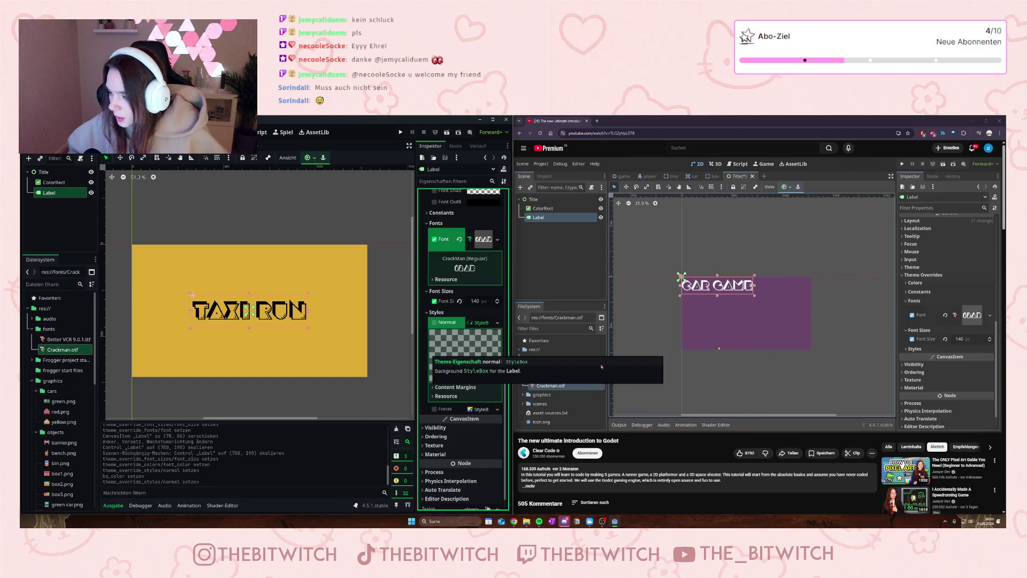
Step: Play the YouTube tutorial and pause it where the Car Game label's anchor offsets are adjusted
click(715, 364)
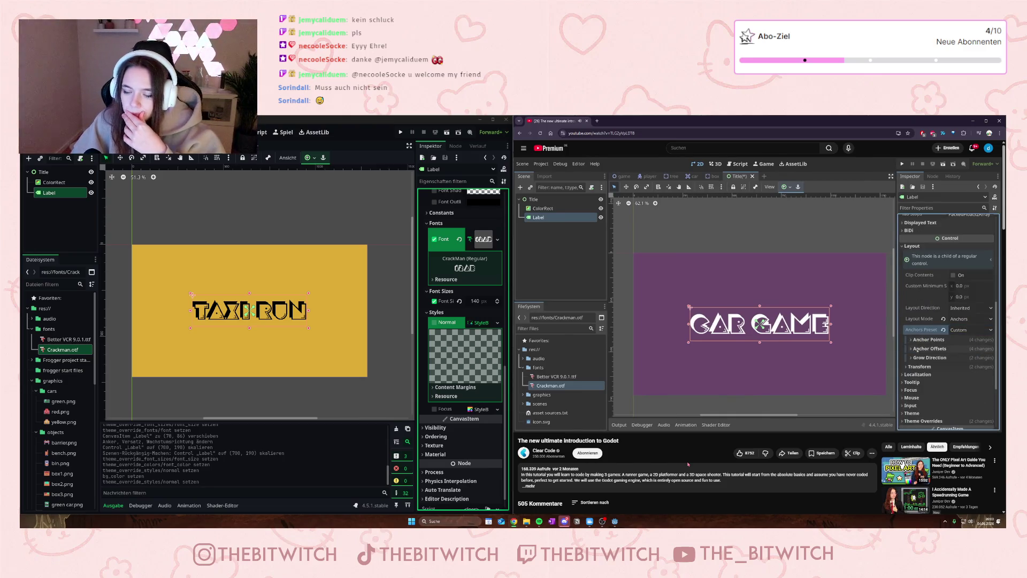
scroll(460, 278, up, 5)
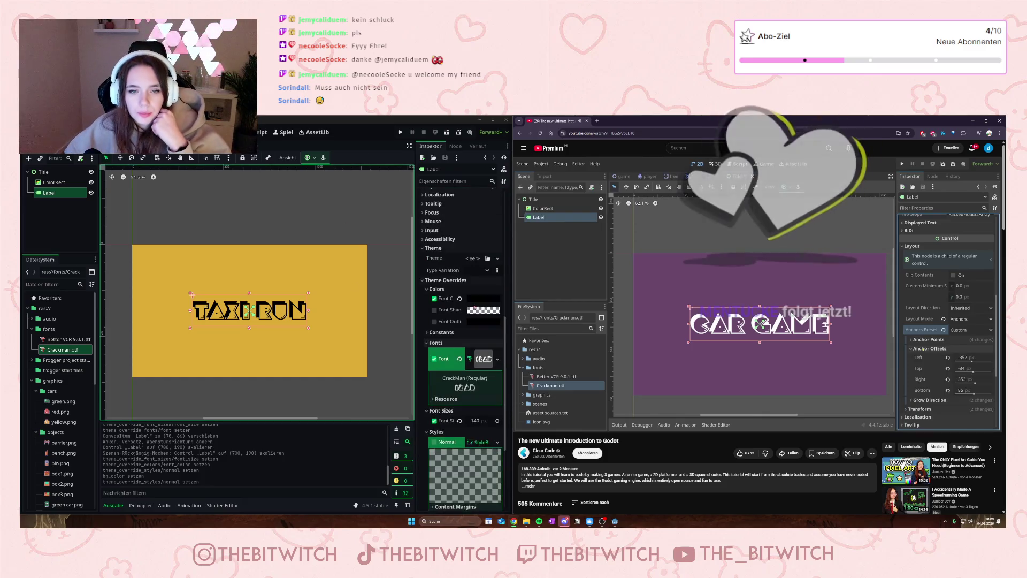
scroll(444, 266, up, 5)
click(745, 271)
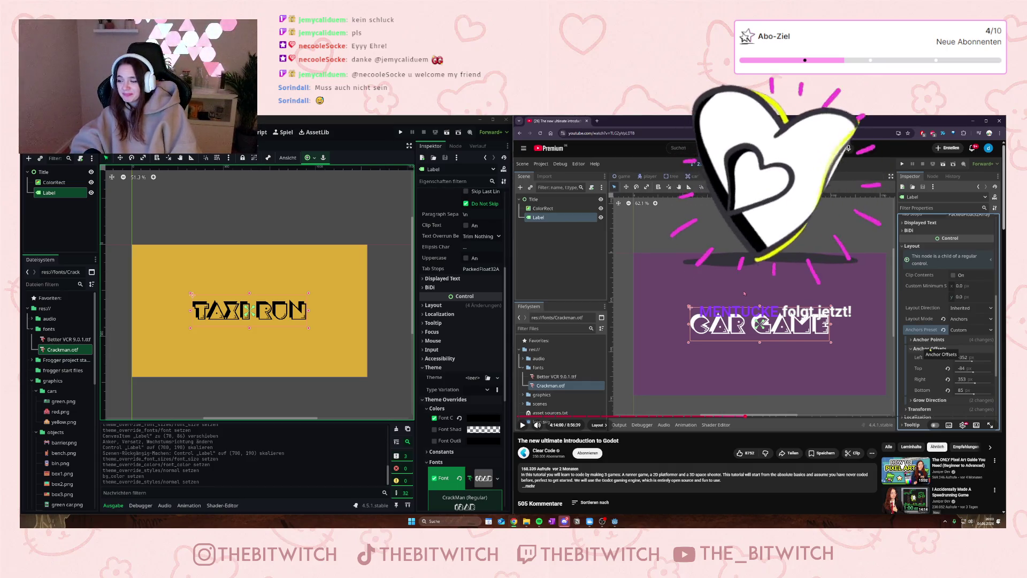
mouse_move(669, 306)
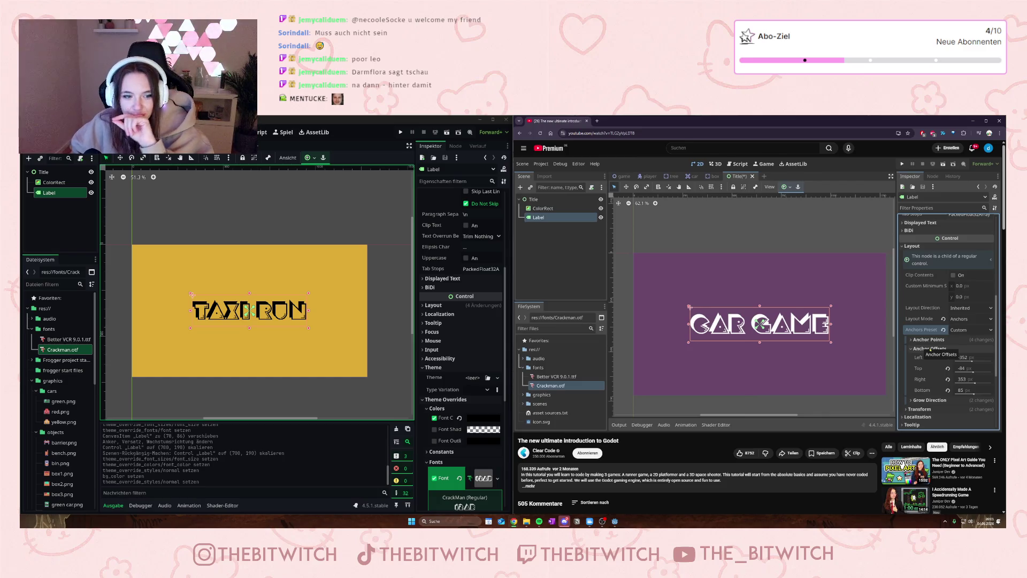
mouse_move(678, 347)
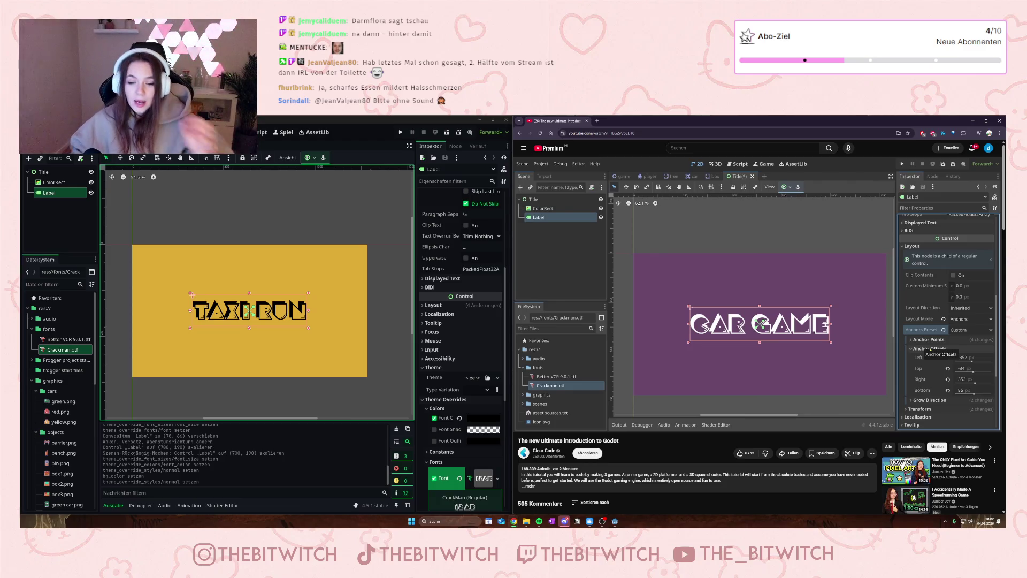
mouse_move(824, 184)
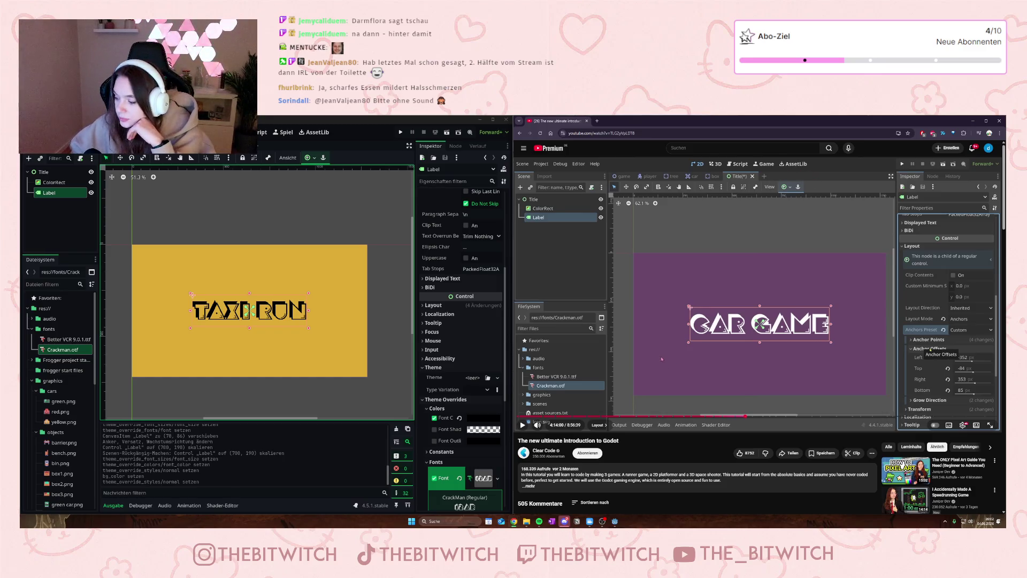
click(722, 378)
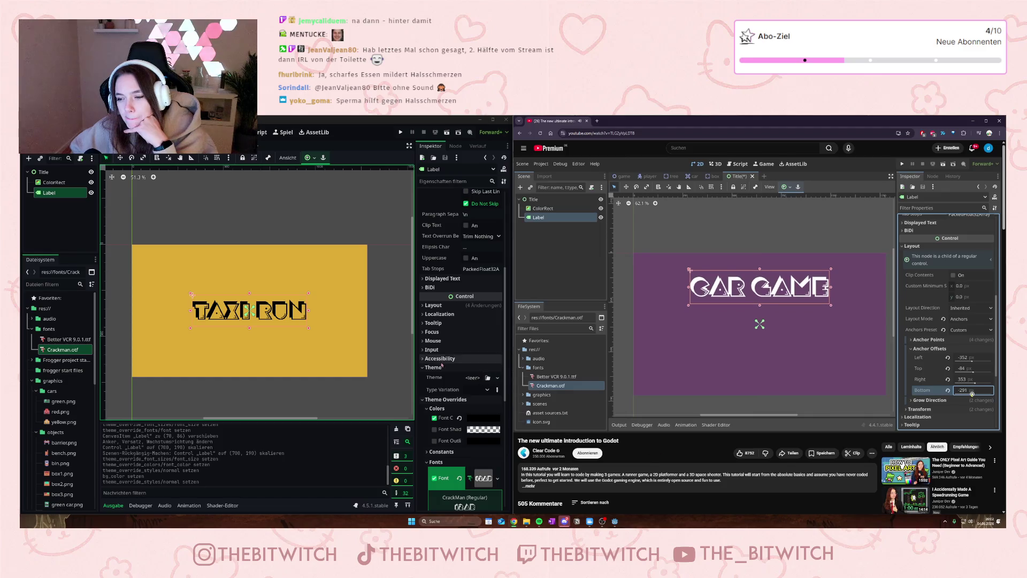
Step: Expand the TAXI RUN label's Layout and Transform sections in the Inspector
scroll(434, 248, up, 5)
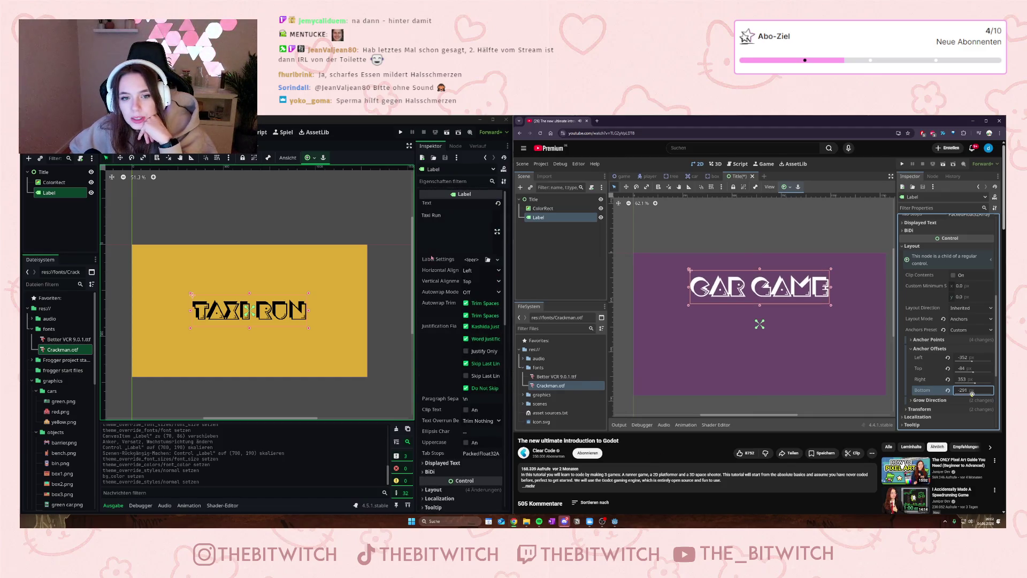
scroll(444, 403, down, 5)
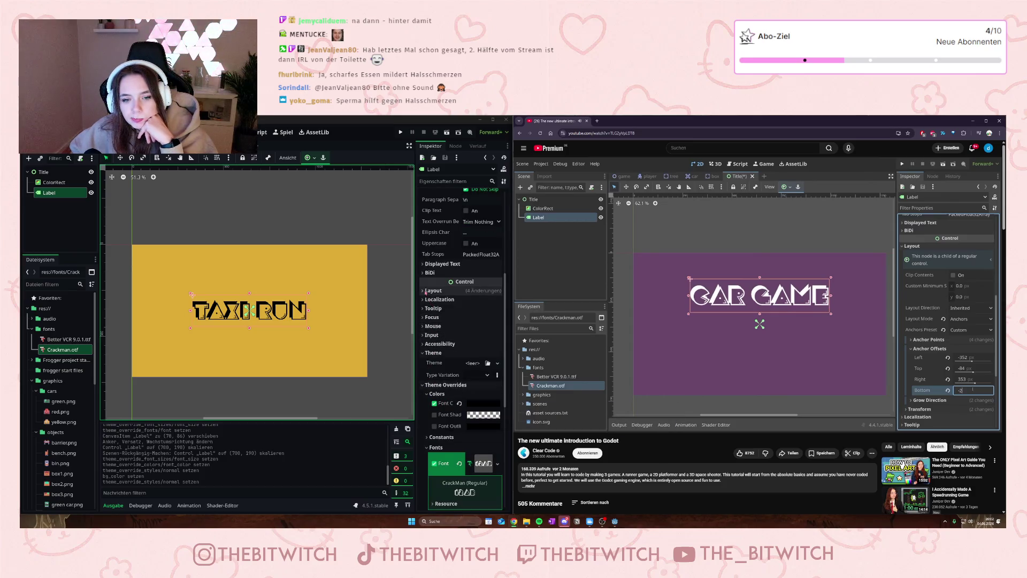
click(435, 291)
click(442, 405)
scroll(440, 431, down, 3)
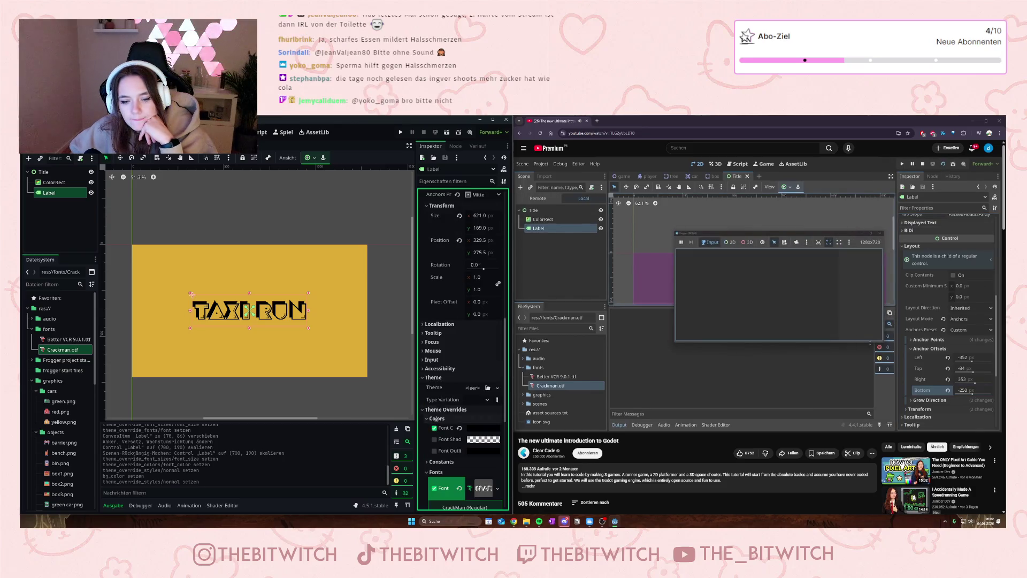
scroll(449, 343, up, 2)
scroll(449, 343, down, 4)
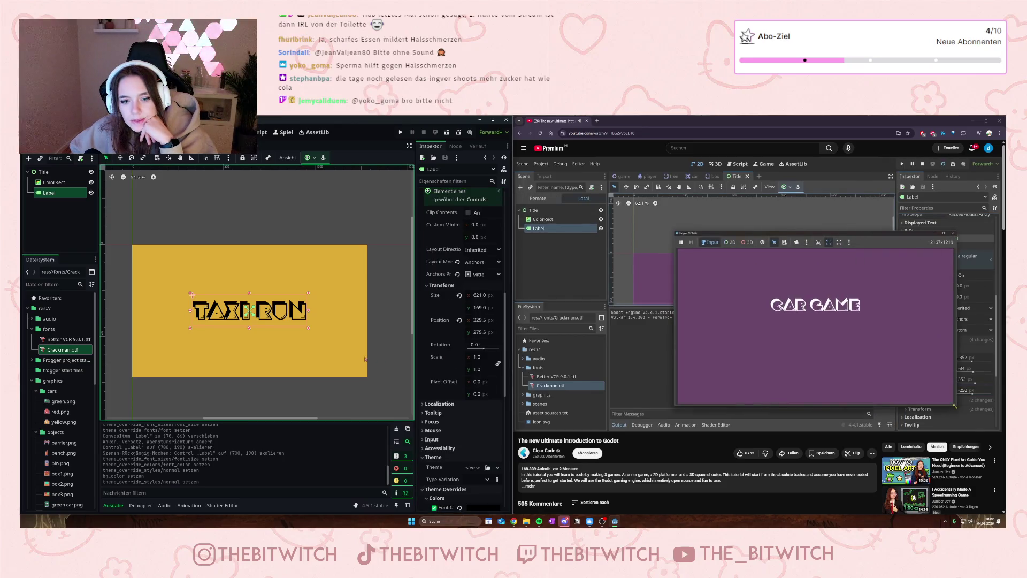
Step: Set Anchors Preset to Custom and drag the Bottom offset to about -222 to raise the title
click(711, 307)
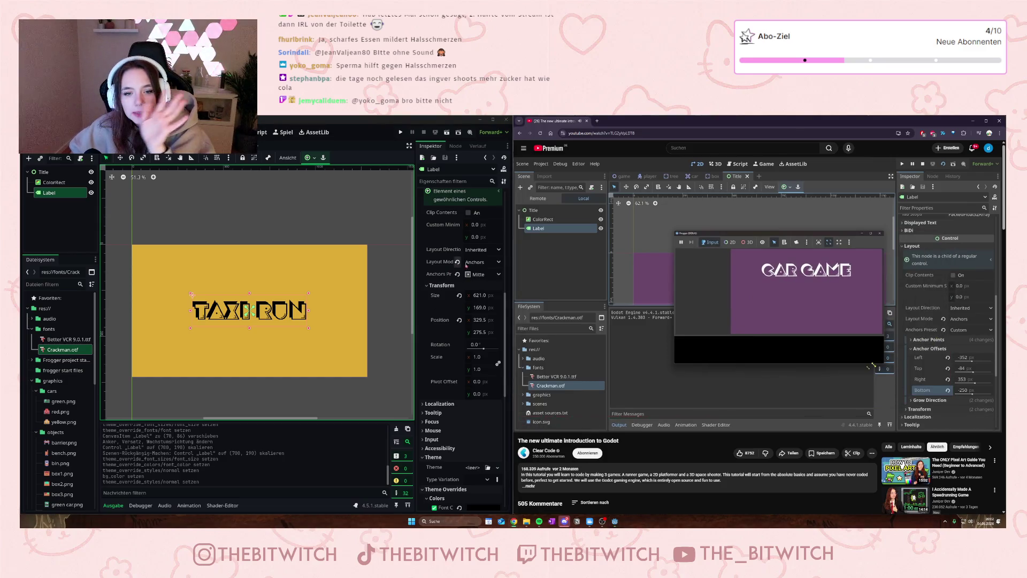
scroll(469, 287, up, 4)
click(482, 354)
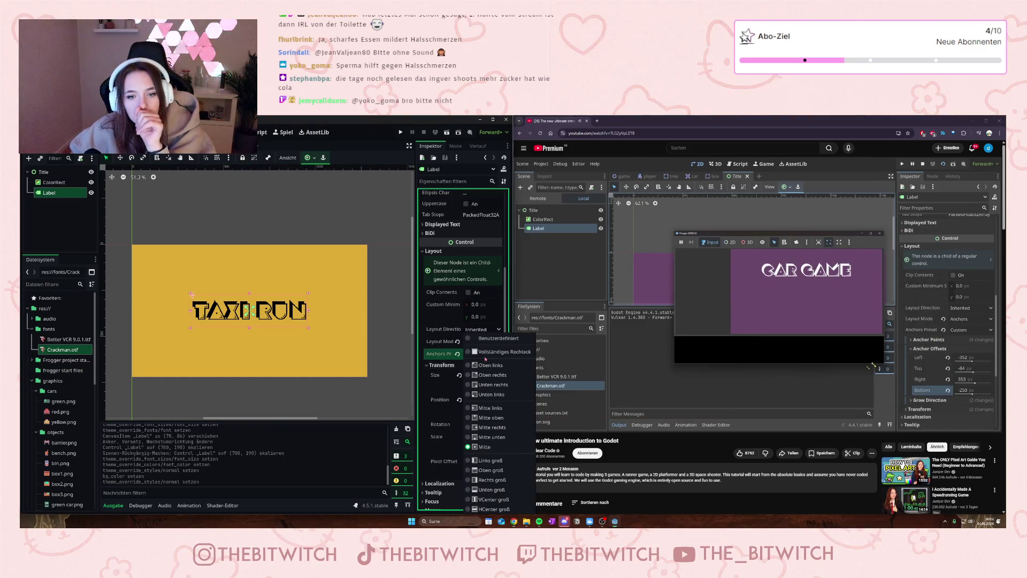
click(488, 342)
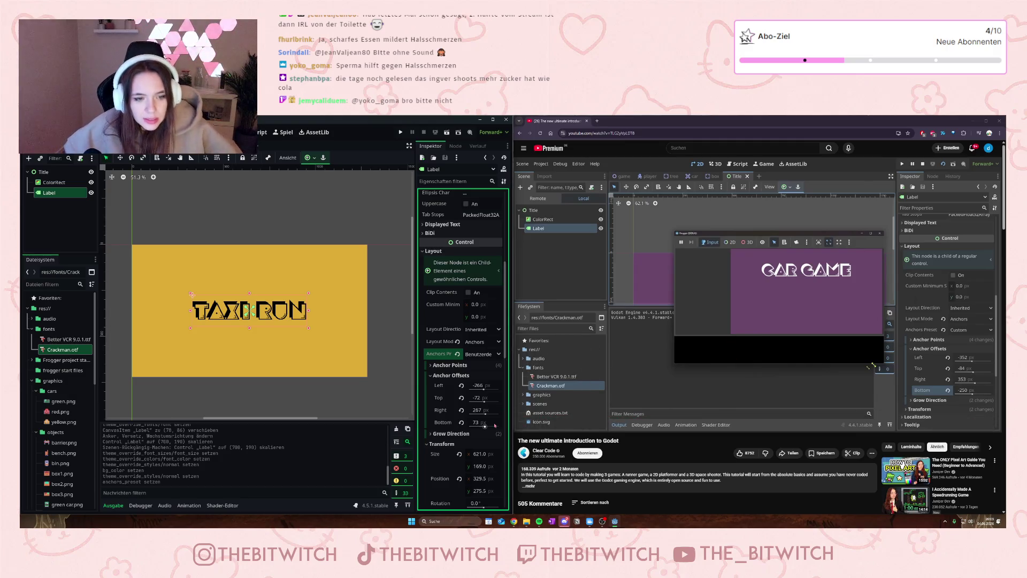
drag(490, 426, 440, 427)
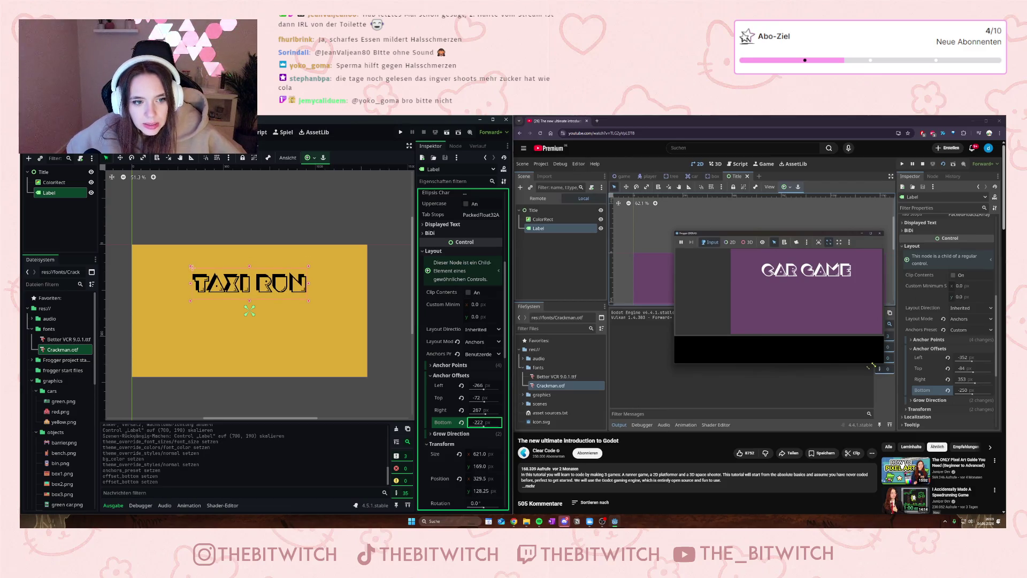